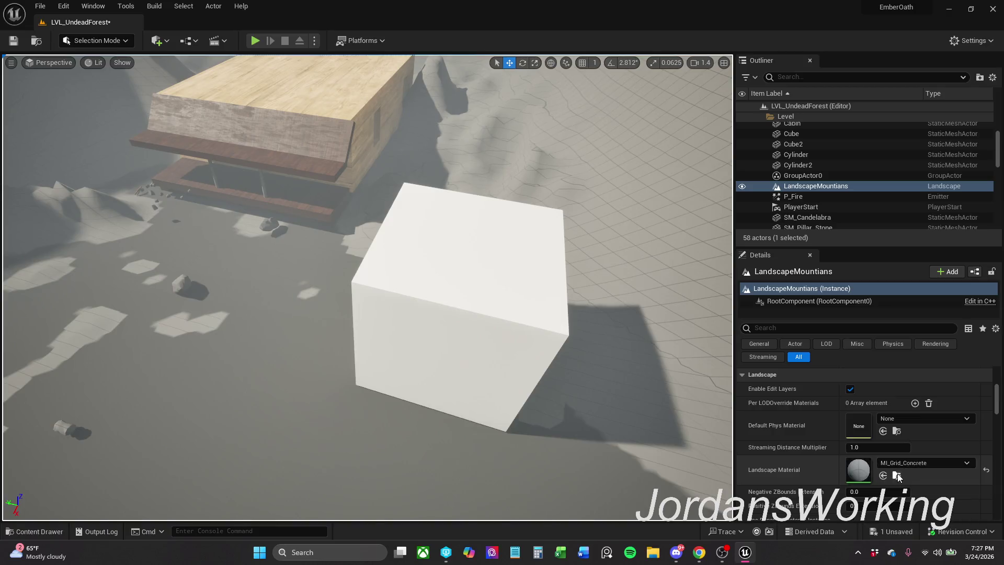
Select the plain white Cube3 and give it the MI_Grid_Concrete material
left_click(489, 299)
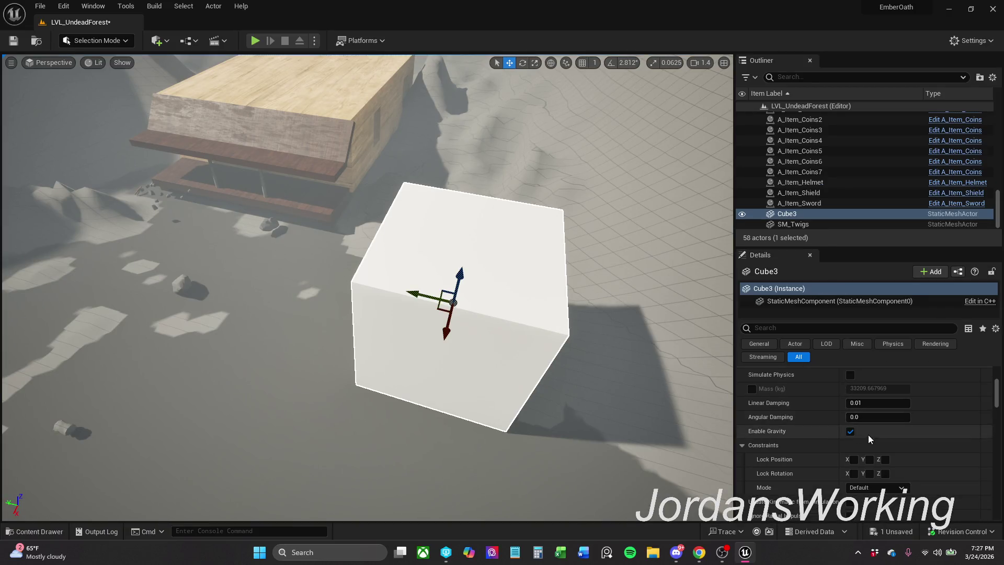
scroll(861, 437, "up", 5)
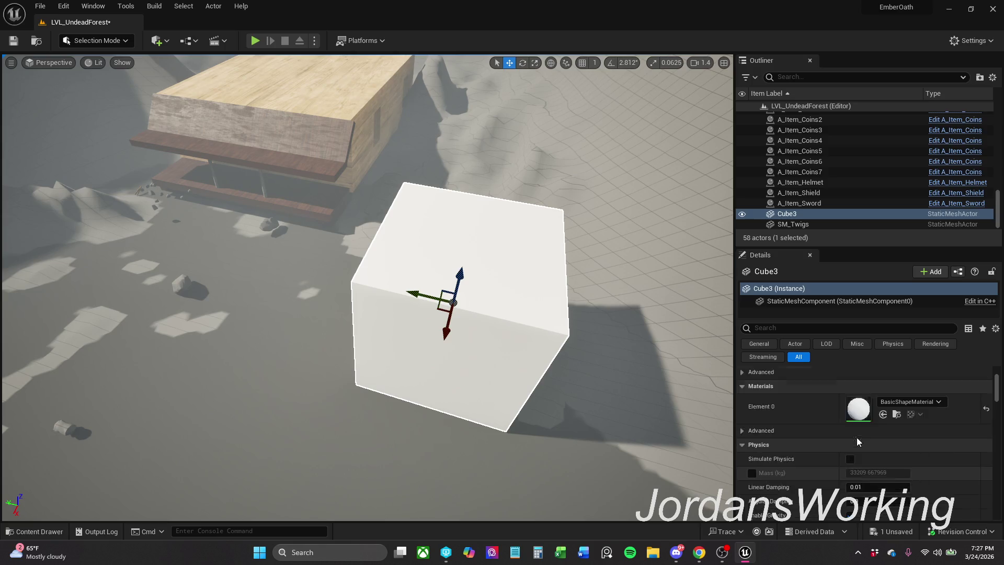
scroll(859, 442, "up", 2)
left_click(884, 481)
Move Cube3 back until it sits against the wooden cabin's edge as a ledge
mouse_move(440, 322)
left_mouse_down()
mouse_move(398, 314)
mouse_move(440, 322)
left_mouse_up()
mouse_move(438, 288)
left_mouse_down()
mouse_move(422, 270)
mouse_move(365, 266)
mouse_move(422, 265)
mouse_move(397, 272)
left_mouse_up()
scroll(403, 277, "down", 3)
mouse_move(410, 82)
left_mouse_down()
mouse_move(410, 99)
mouse_move(410, 81)
mouse_move(425, 102)
left_mouse_up()
left_click_drag(462, 140, 477, 128)
scroll(478, 128, "up", 1)
scroll(368, 287, "up", 3)
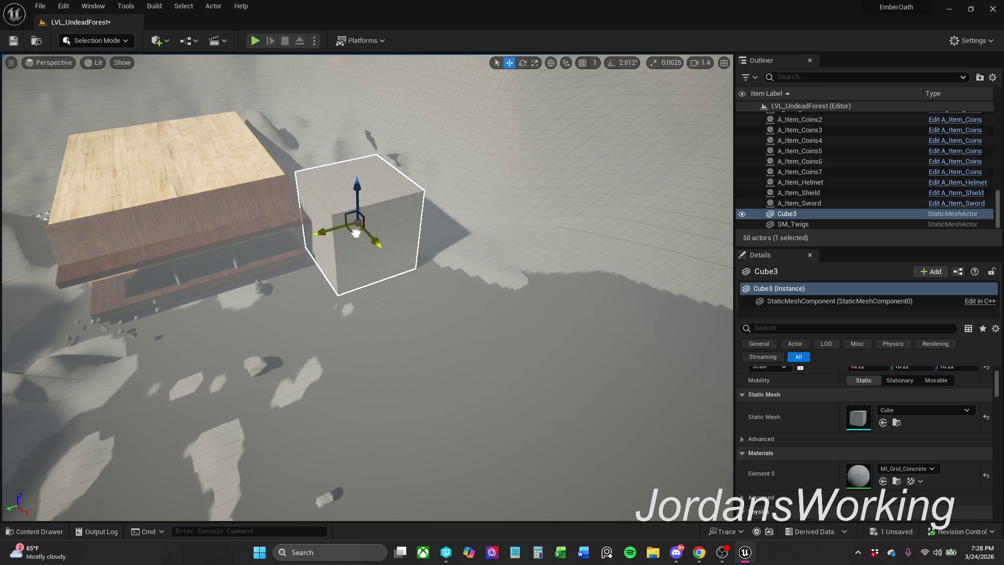
scroll(338, 219, "up", 4)
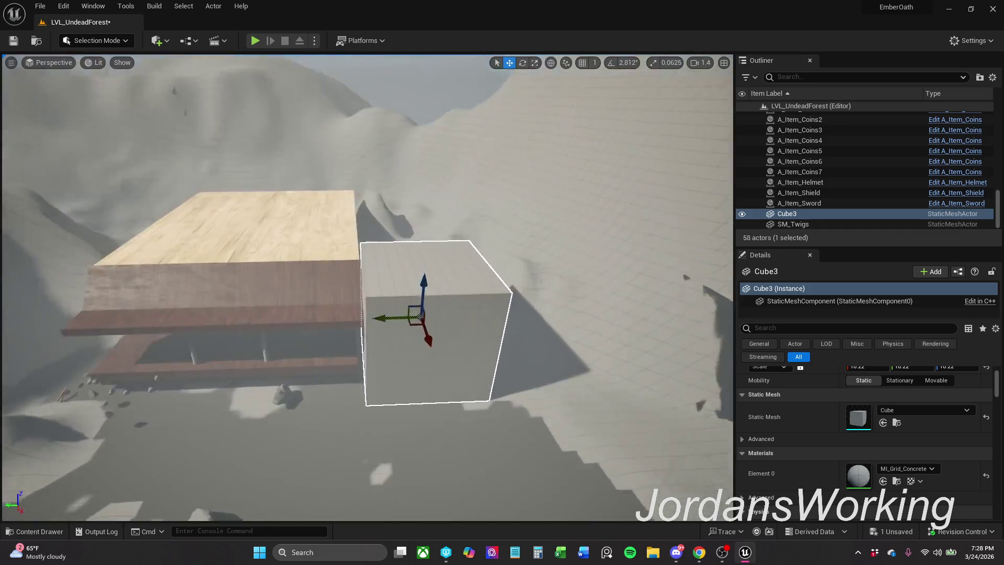
mouse_move(365, 268)
left_mouse_down()
mouse_move(370, 206)
mouse_move(367, 218)
left_mouse_up()
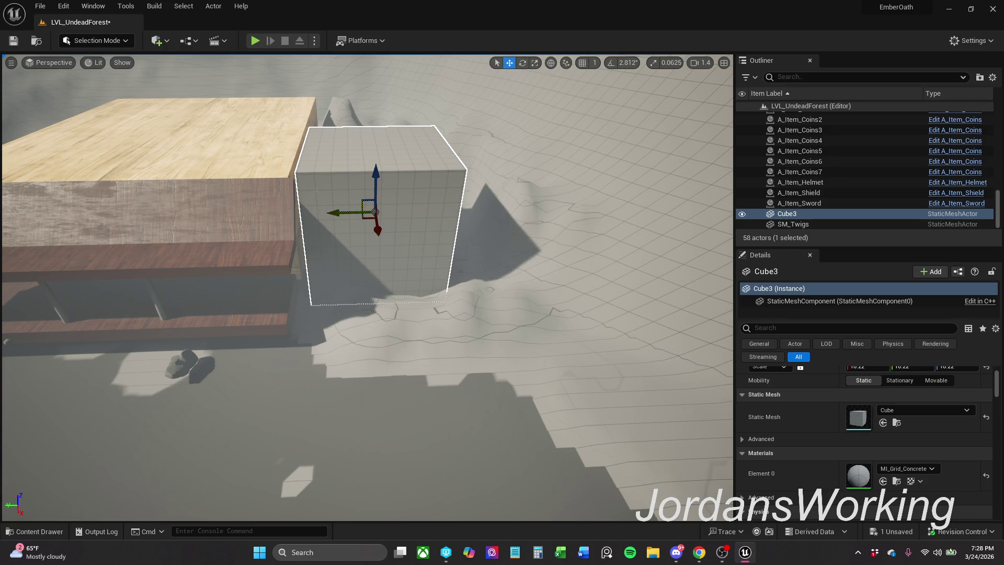
left_click(284, 174)
key("f")
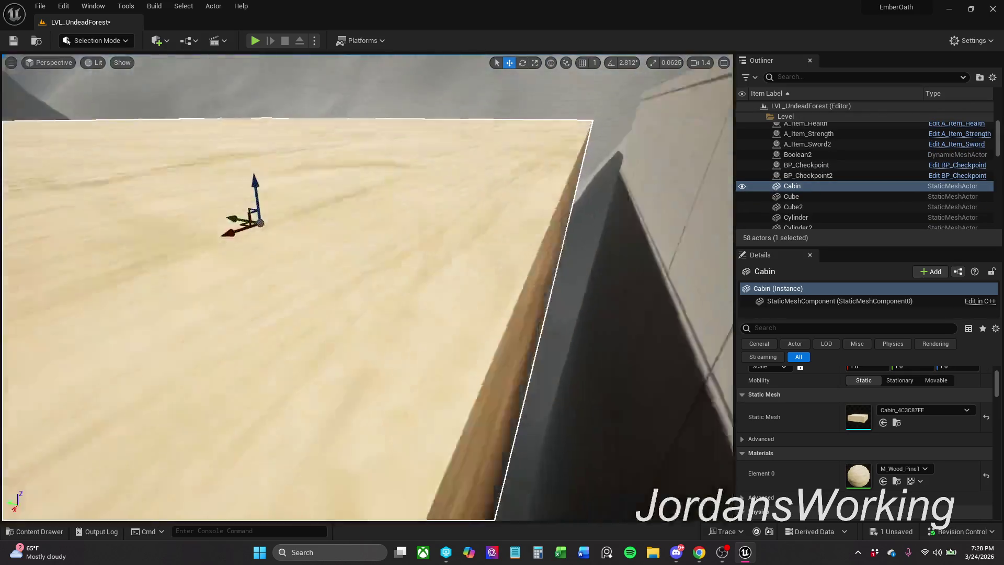
key("w")
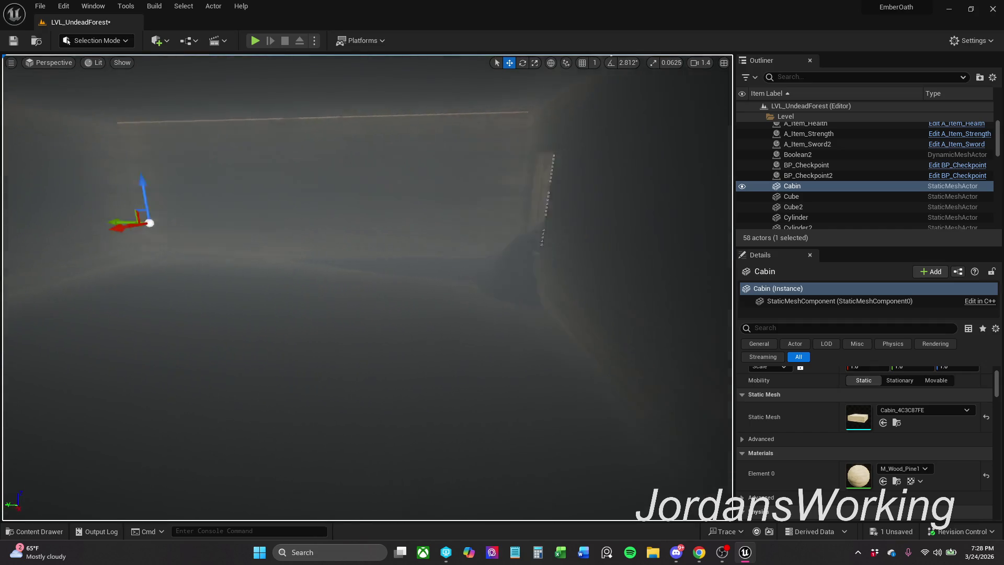
key("w")
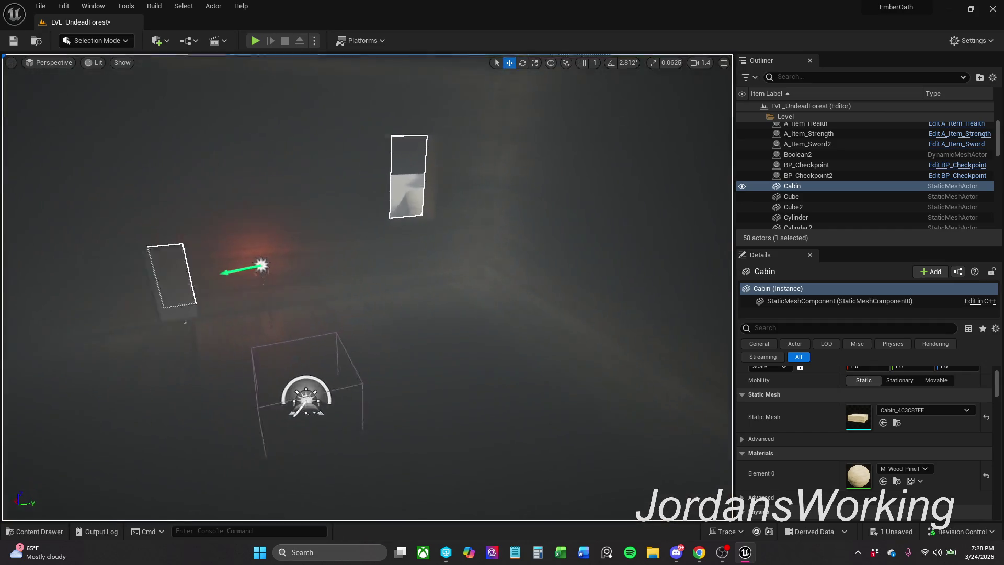
key("d")
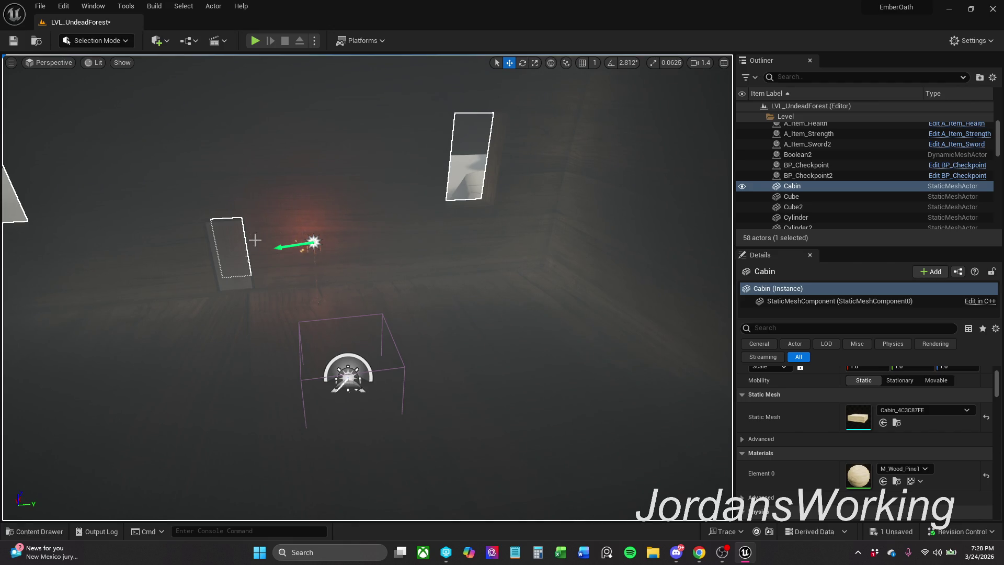
left_click(236, 232)
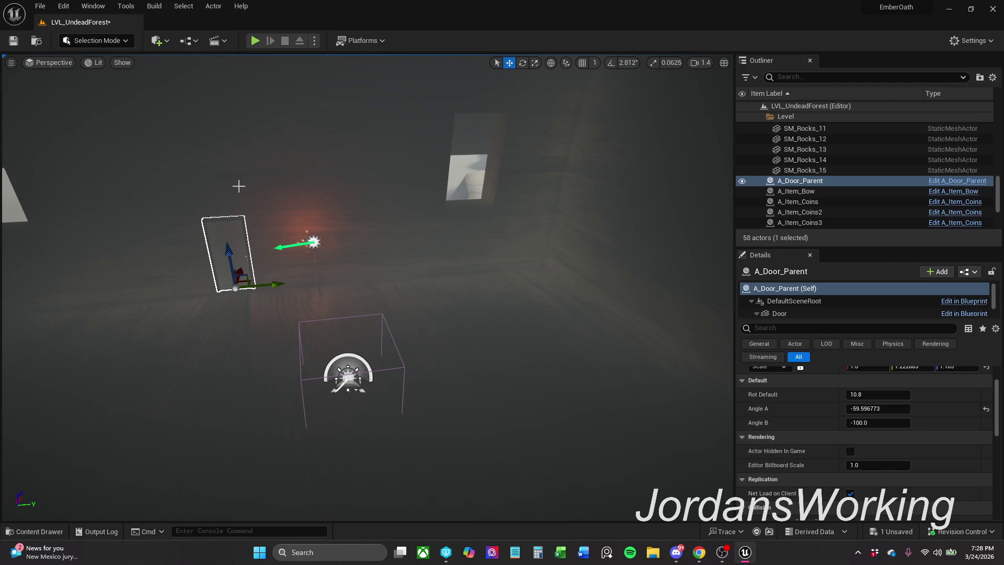
left_click(239, 186, "ctrl")
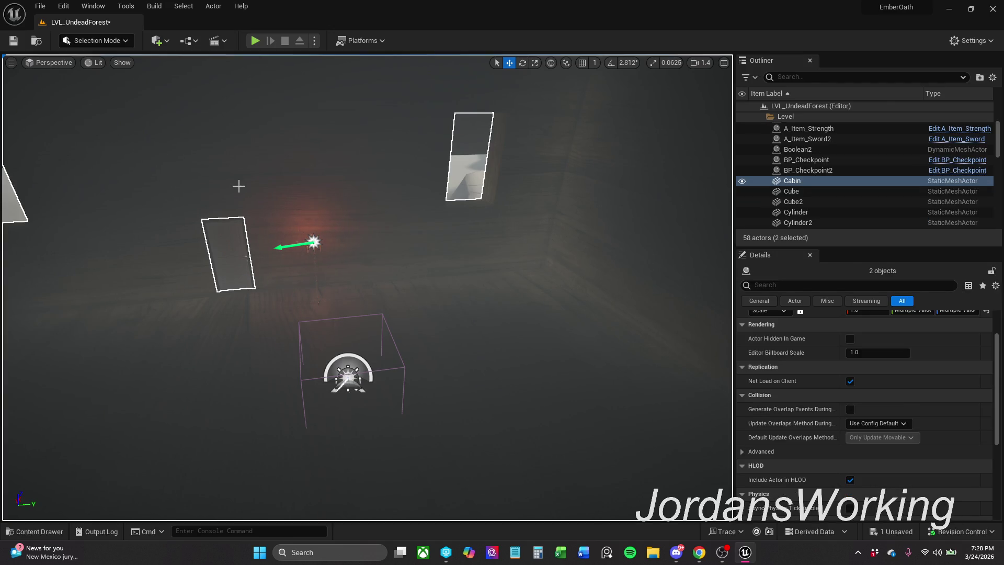
key("Delete")
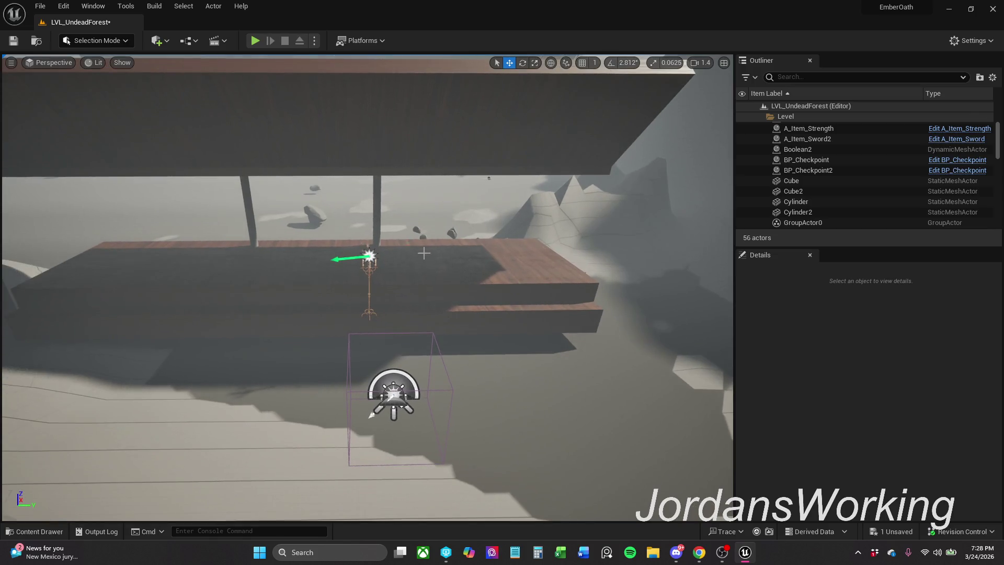
left_click(399, 236)
left_click(380, 223, "ctrl")
left_click(379, 223, "ctrl")
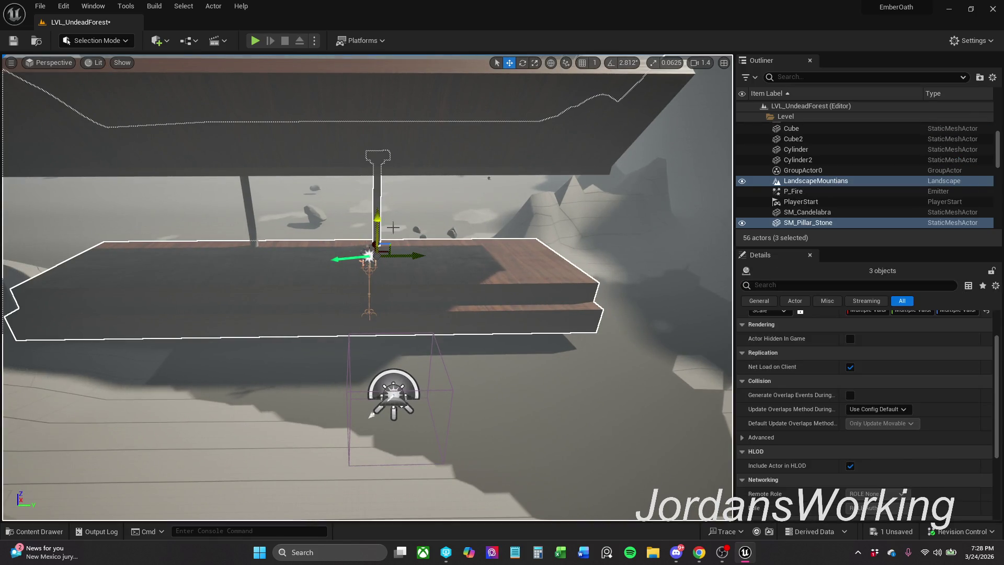
left_click(388, 230)
left_click(377, 222, "ctrl")
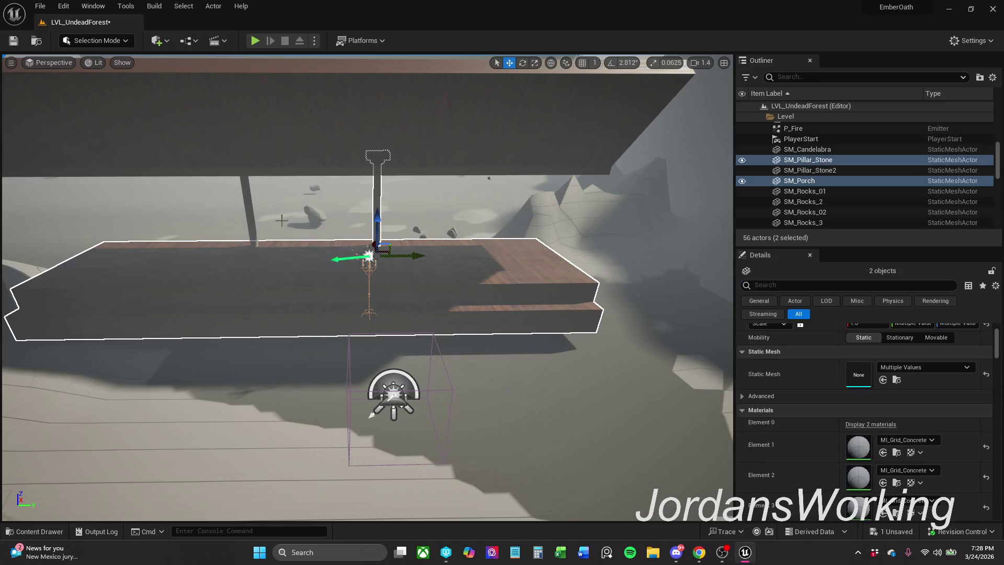
left_click(251, 221, "ctrl")
left_click(244, 152, "ctrl")
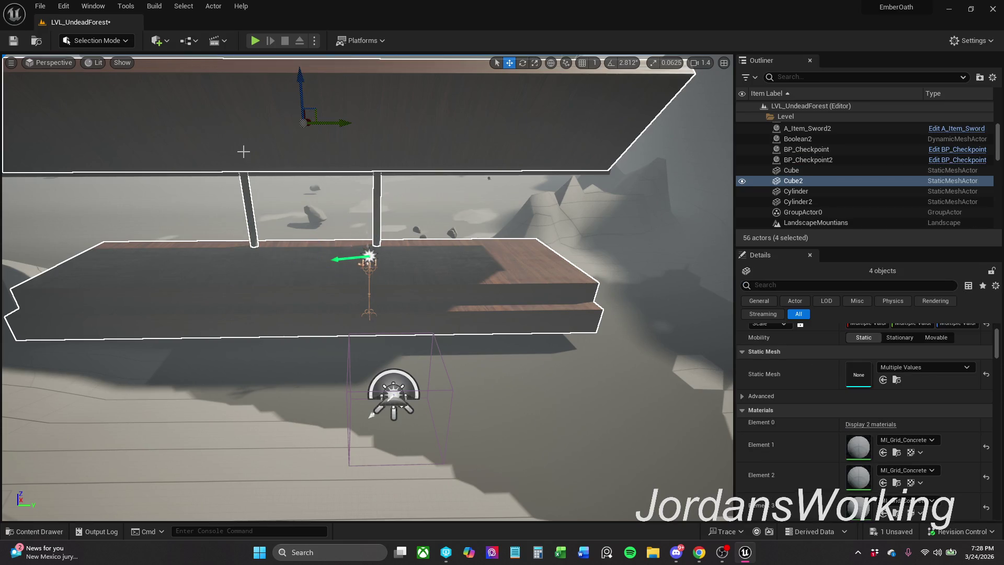
key("ctrl+z")
key("ctrl+z")
key("ctrl+z")
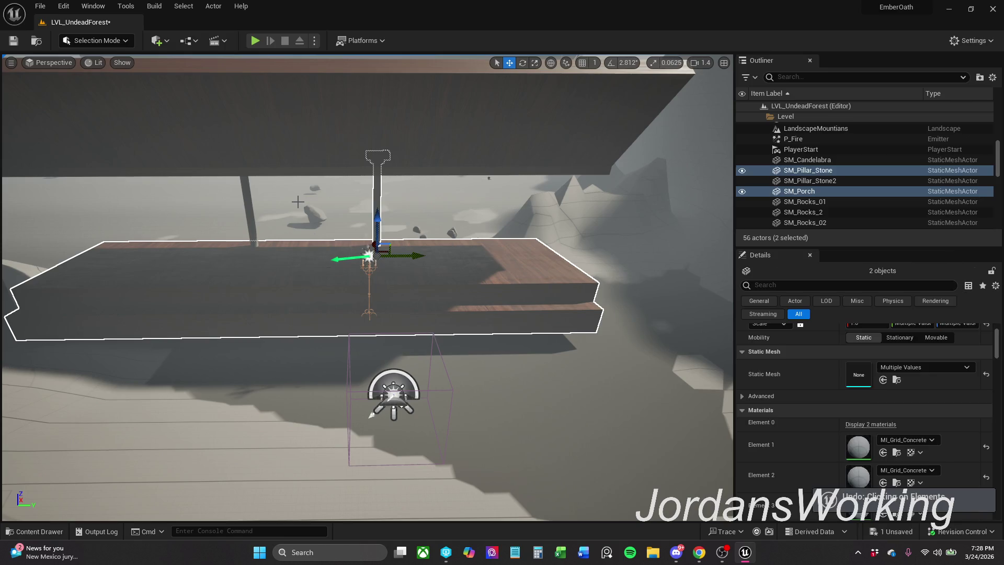
key("ctrl+z")
key("ctrl+z")
key("ctrl+z")
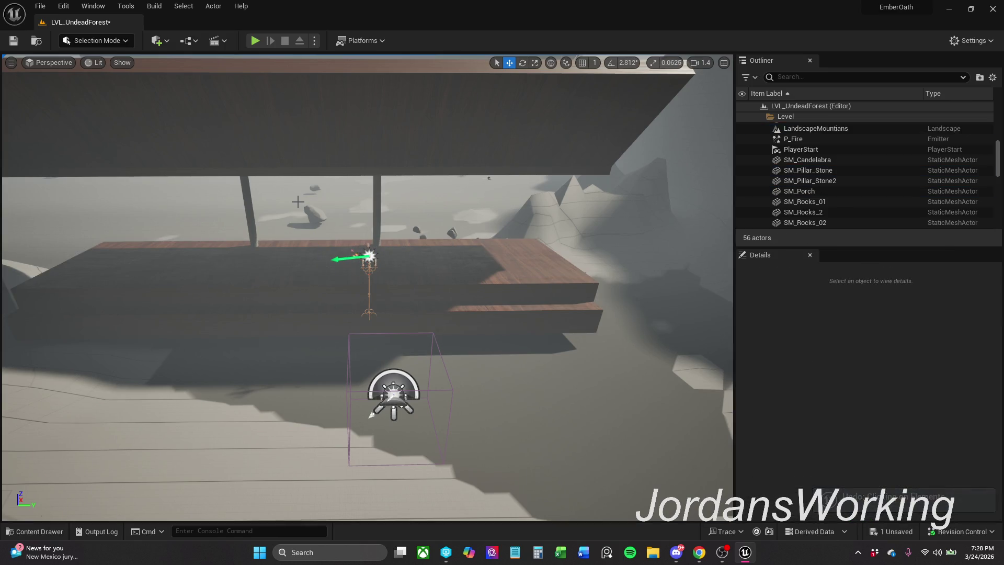
key("f")
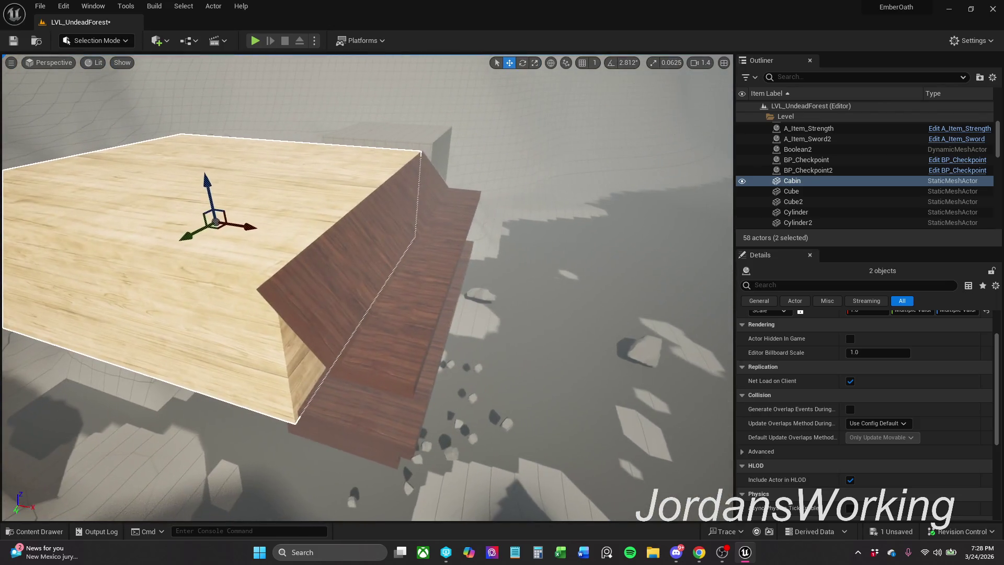
Select the porch piece SM_Porch and frame it in the viewport
left_click(369, 272)
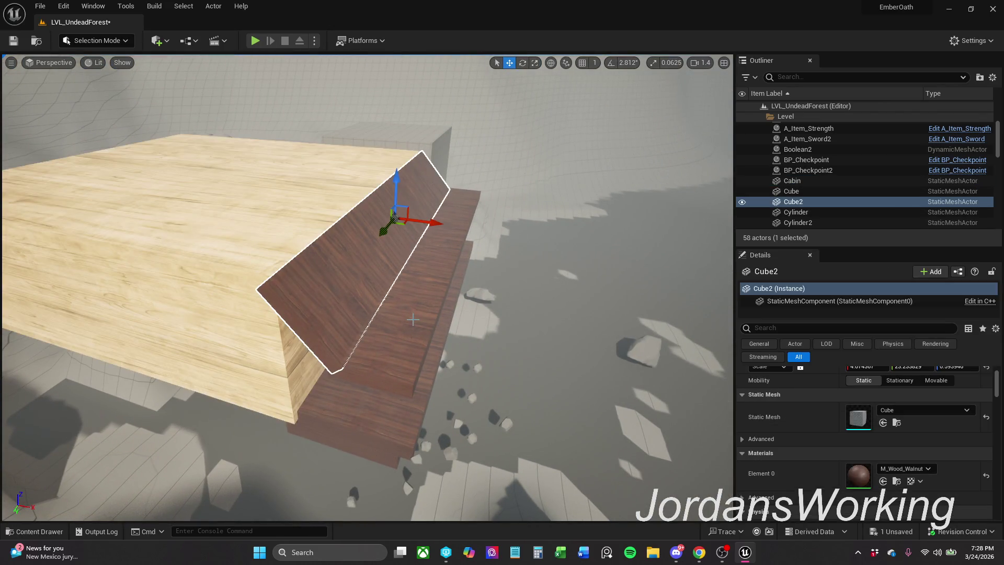
left_click(421, 371)
left_click(338, 415)
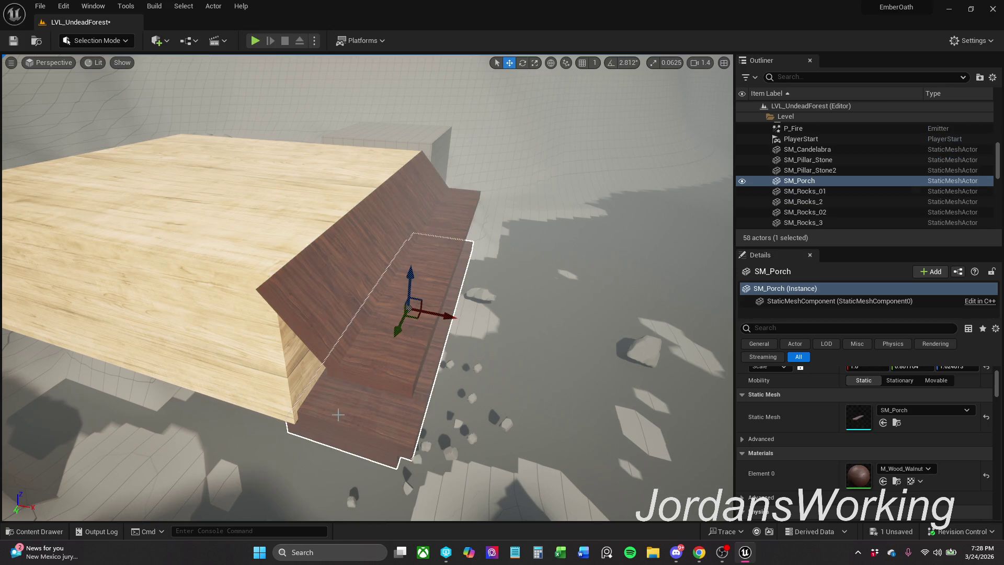
key("f")
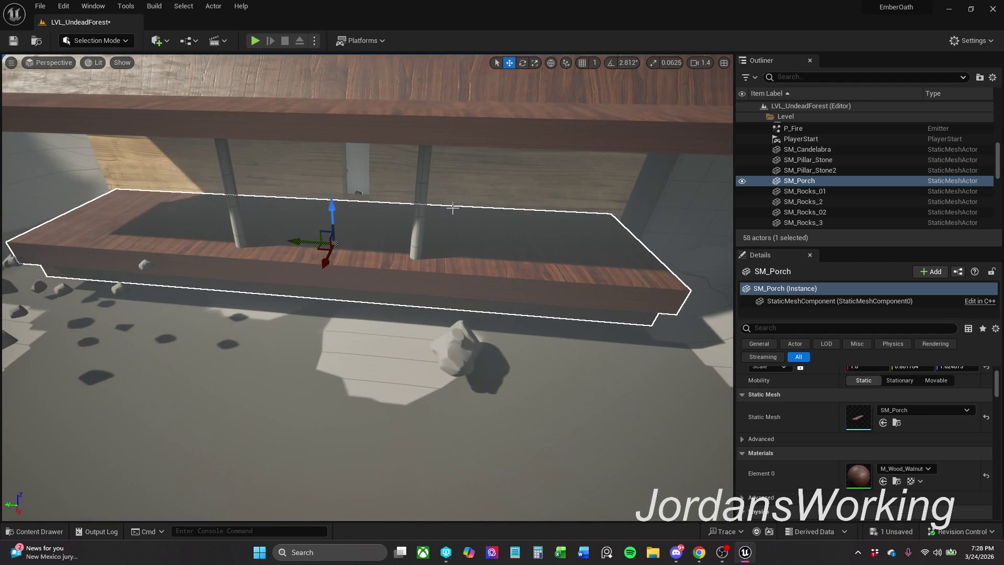
Add SM_Pillar_Stone2, SM_Pillar_Stone, SM_Candelabra and P_Fire to the selection
left_click(832, 171, "ctrl")
left_click(831, 160, "ctrl")
left_click(832, 150, "ctrl")
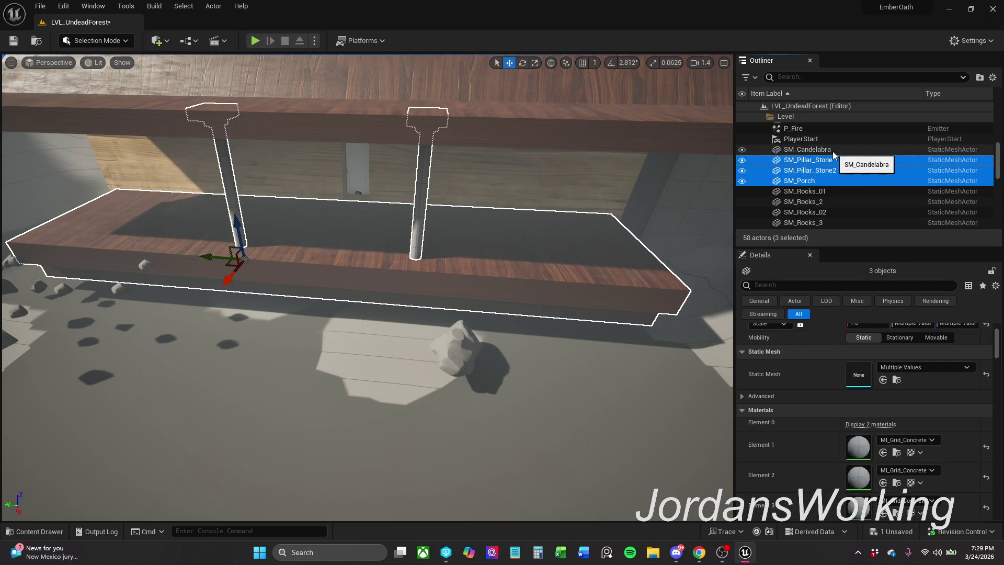
left_click(833, 129, "ctrl")
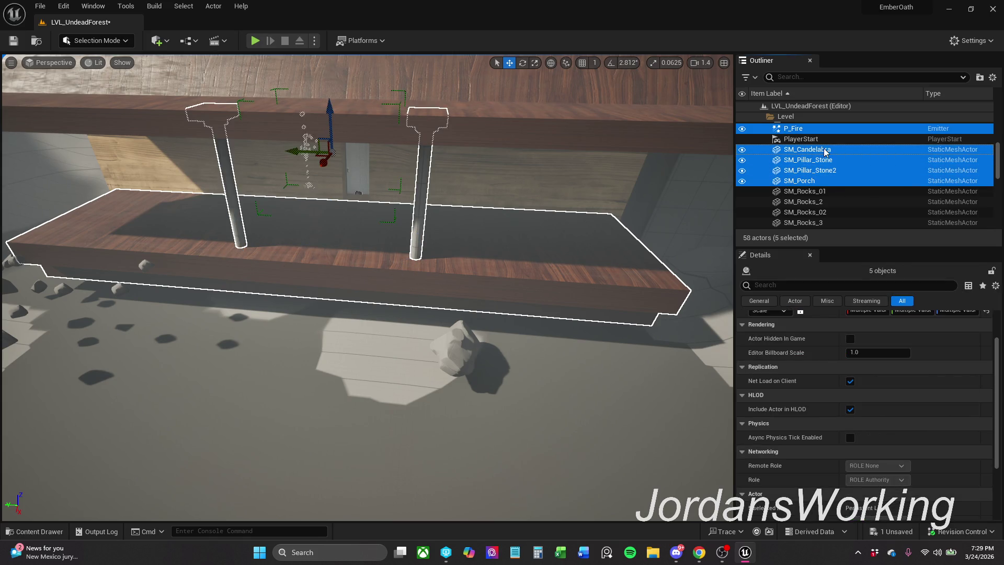
Briefly add Boolean2 to the selection, then deselect it to keep the five-actor set
scroll(831, 177, "up", 10)
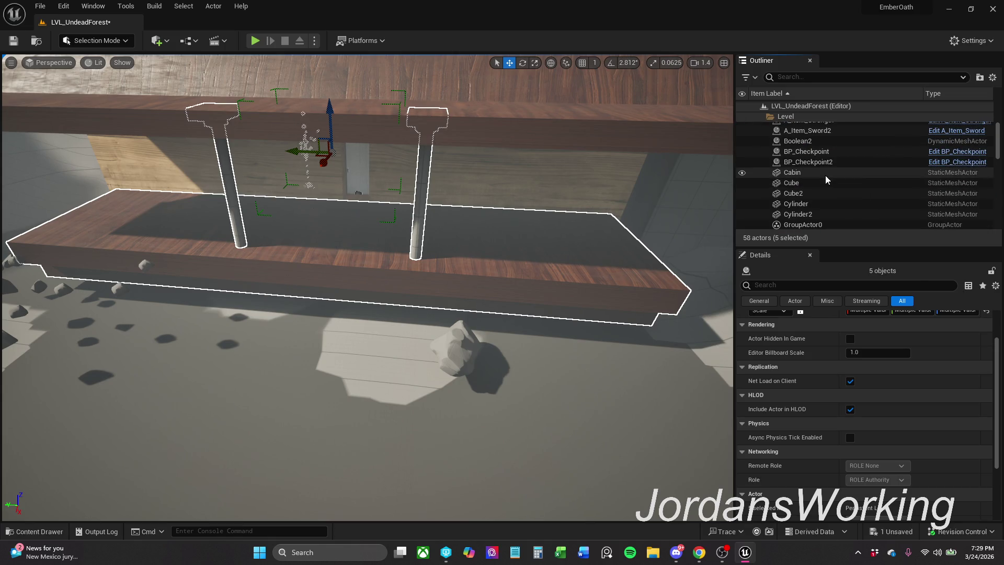
scroll(815, 149, "up", 2)
scroll(814, 149, "down", 2)
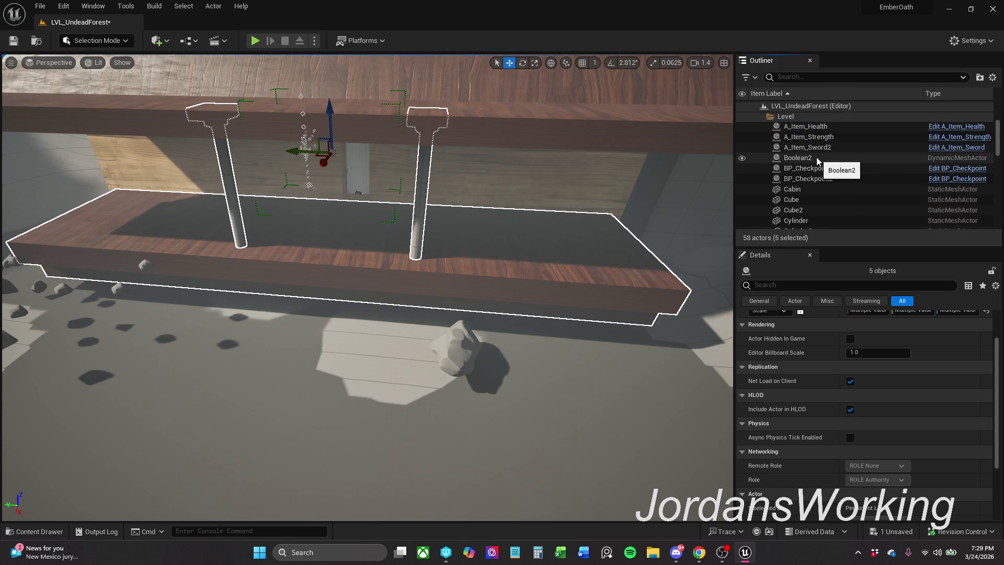
left_click(817, 157, "ctrl")
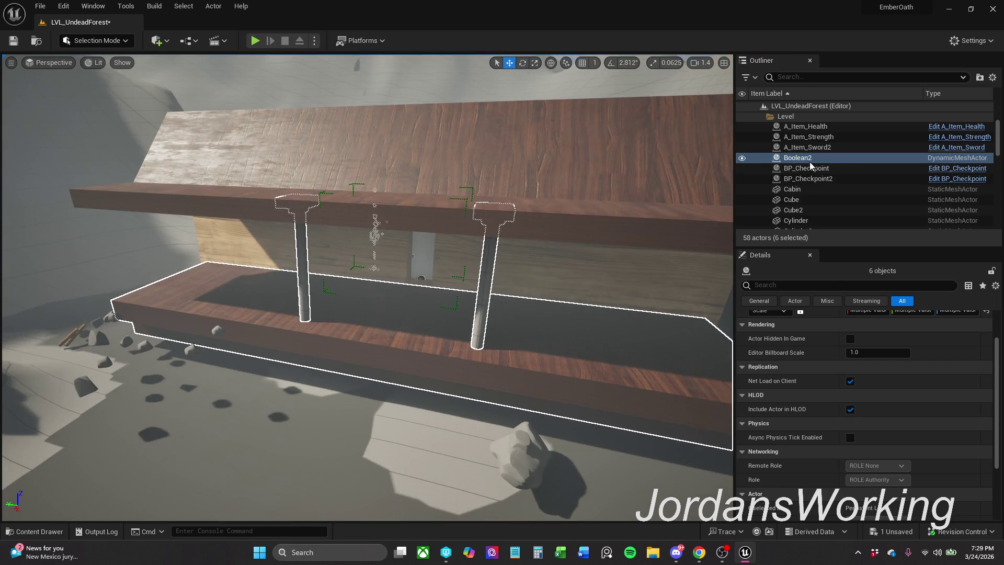
left_click(817, 157, "ctrl")
scroll(816, 178, "down", 5)
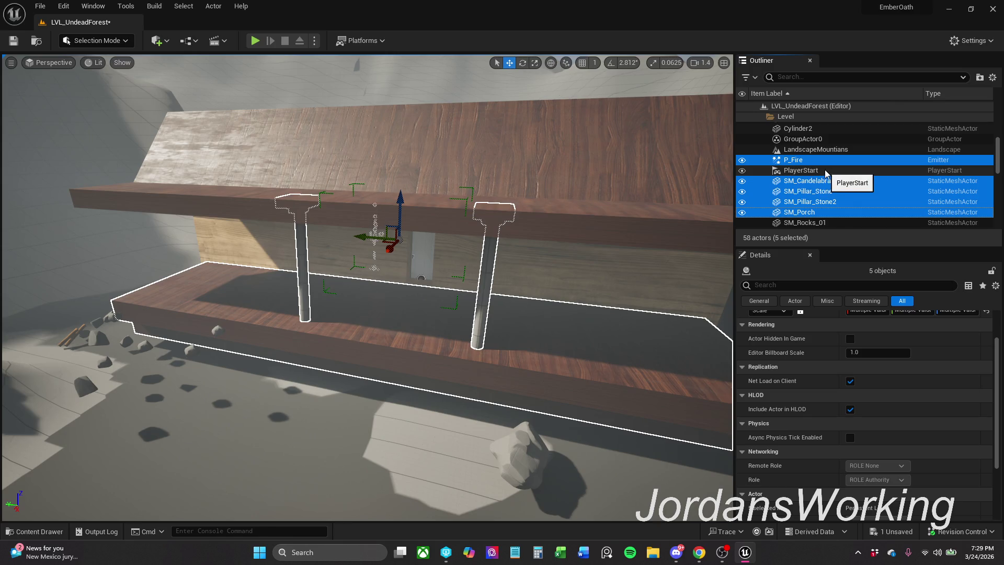
scroll(834, 174, "down", 2)
scroll(831, 174, "up", 5)
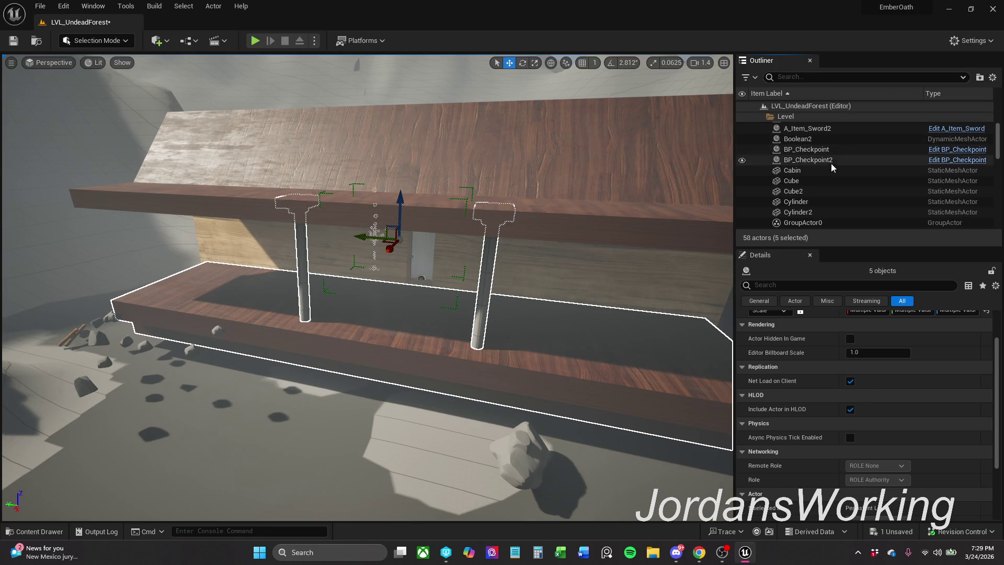
scroll(810, 175, "down", 3)
Drag the wooden plank Cube onto Cabin in the Outliner to attach it
left_click_drag(809, 155, 805, 137)
left_click(789, 201)
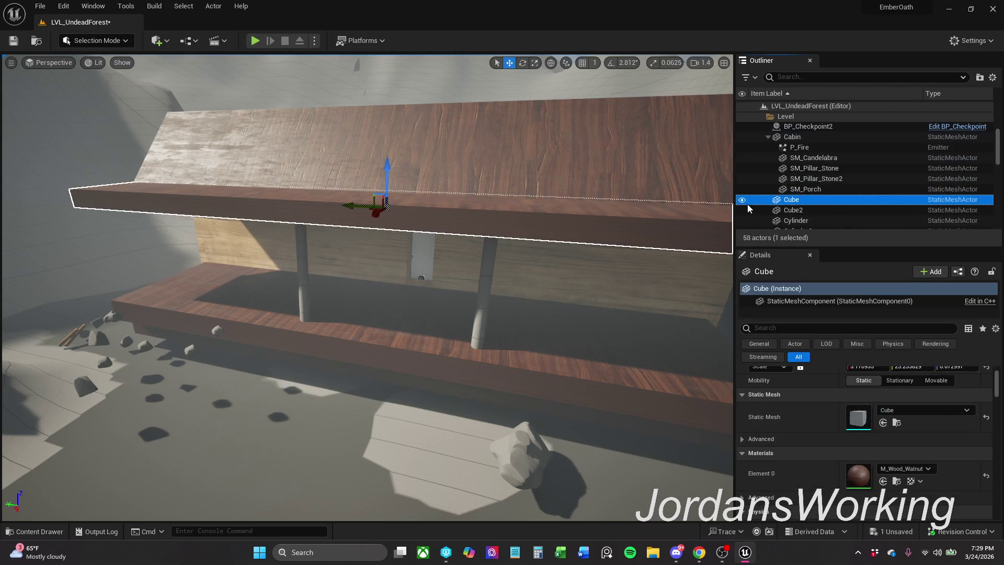
left_click_drag(804, 201, 794, 138)
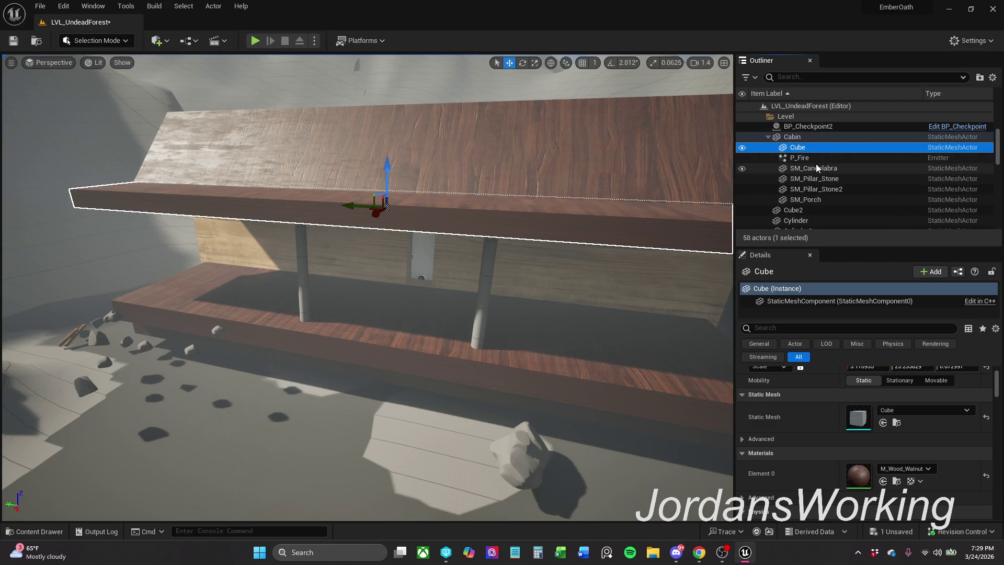
Scroll the Outliner, then select the Boolean2 cave mesh and frame it
scroll(816, 173, "down", 1)
scroll(818, 213, "down", 2)
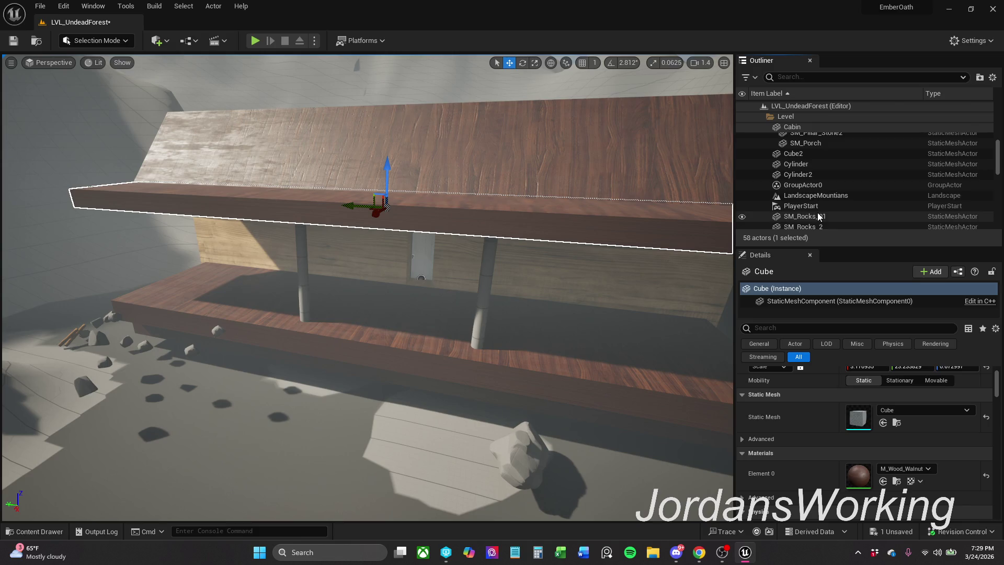
scroll(824, 199, "down", 4)
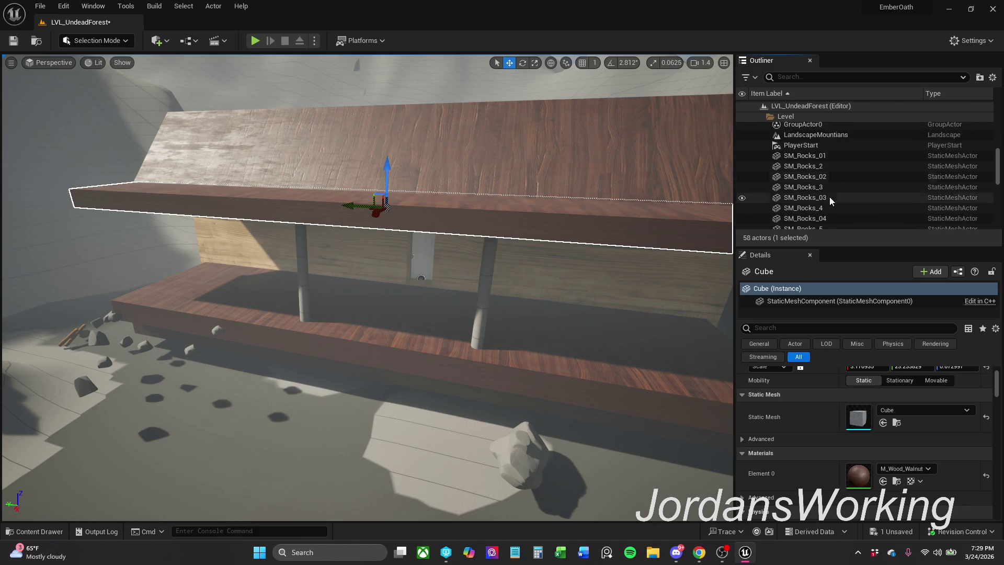
scroll(824, 198, "up", 5)
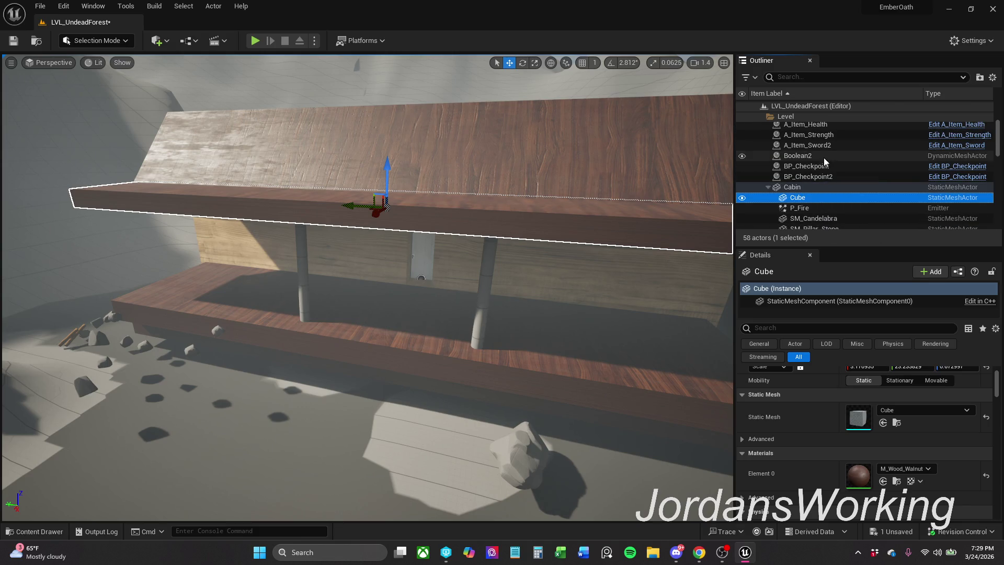
left_click(824, 156)
key("f")
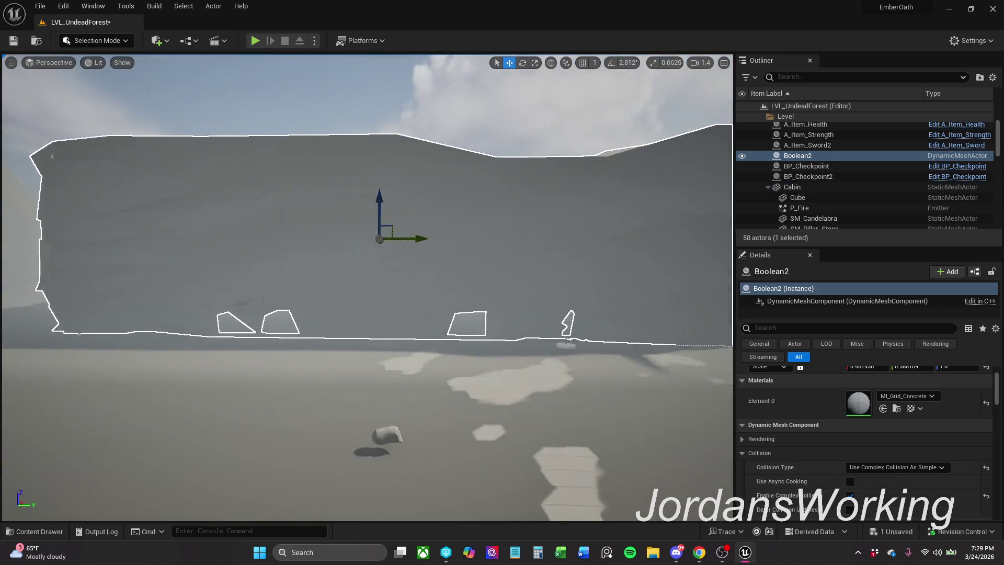
Rename the Boolean2 mesh to Cave and save the level
key("F2")
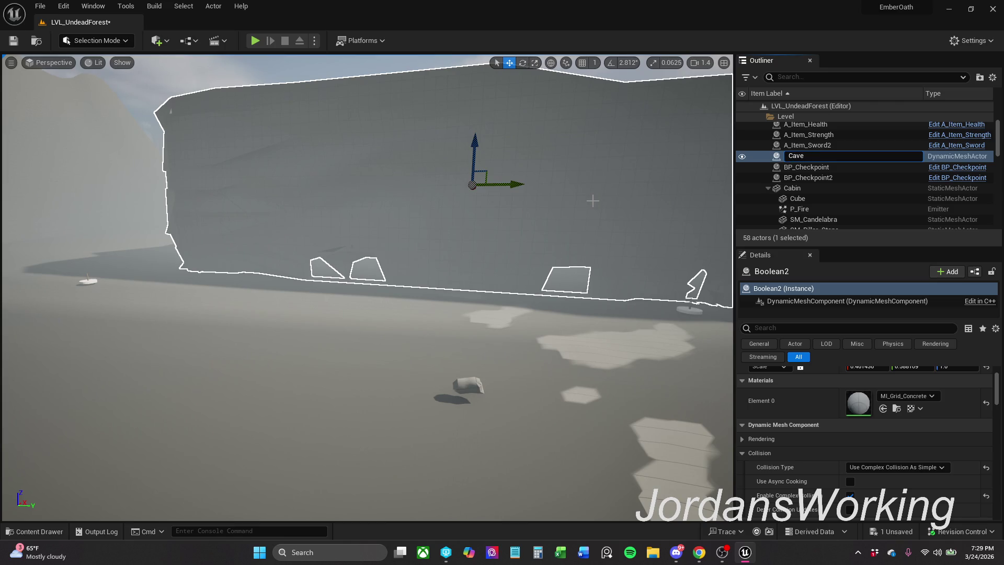
key("Return")
left_click_drag(461, 143, 304, 152)
left_click(13, 40)
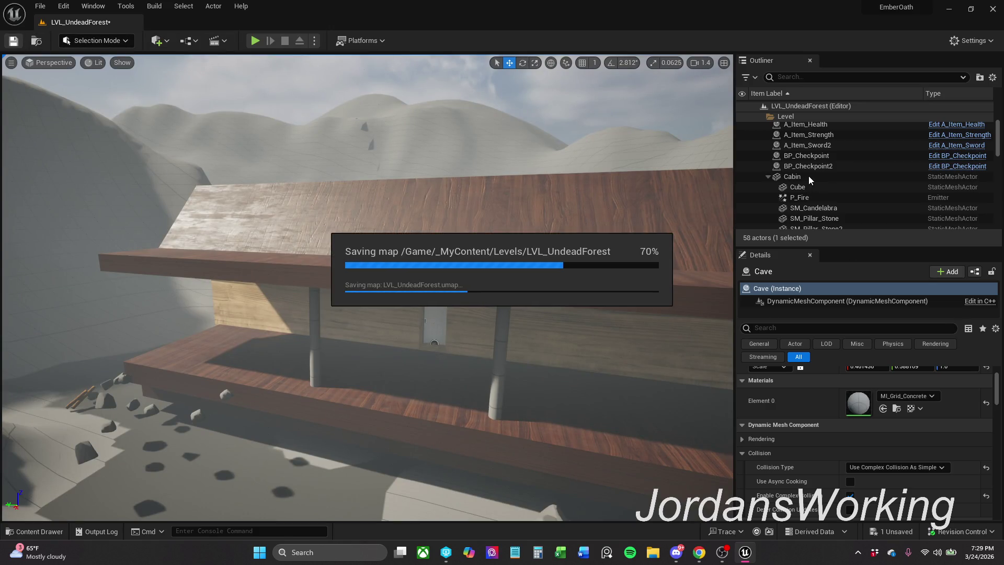
Select the Cabin, frame it and raise it high above the plank
left_click(796, 178)
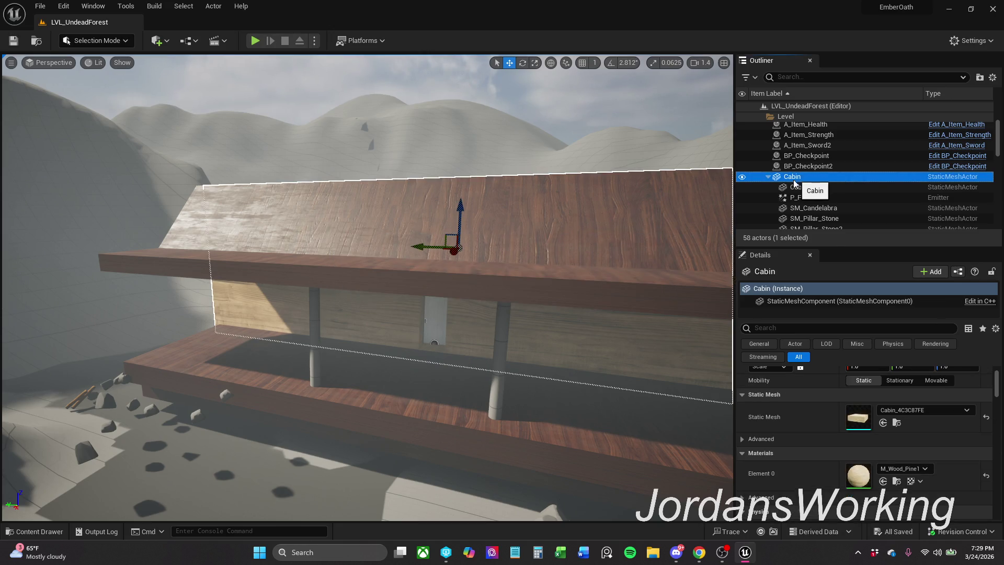
key("f")
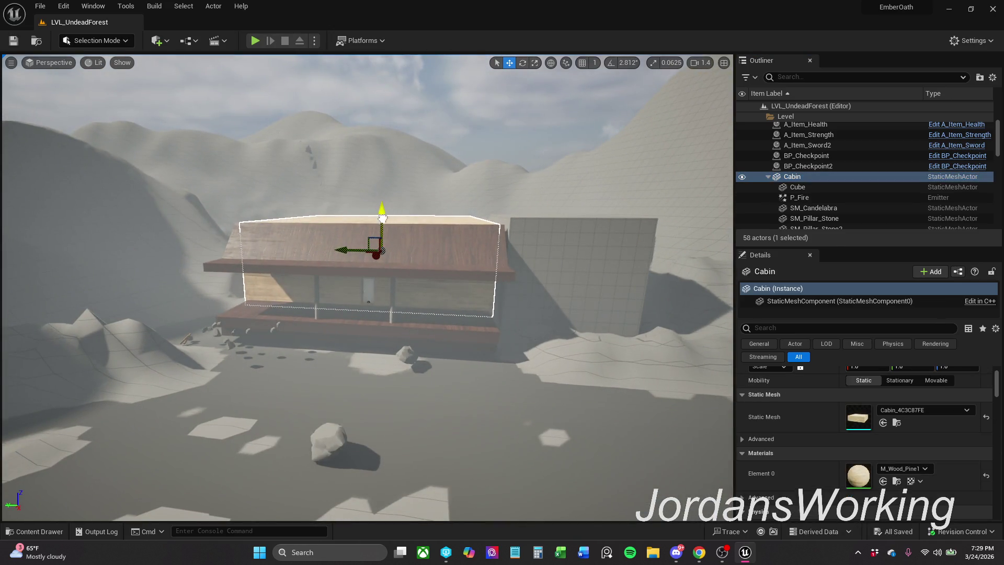
mouse_move(383, 218)
left_mouse_down()
mouse_move(383, 50)
mouse_move(383, 100)
left_mouse_up()
left_click(408, 247)
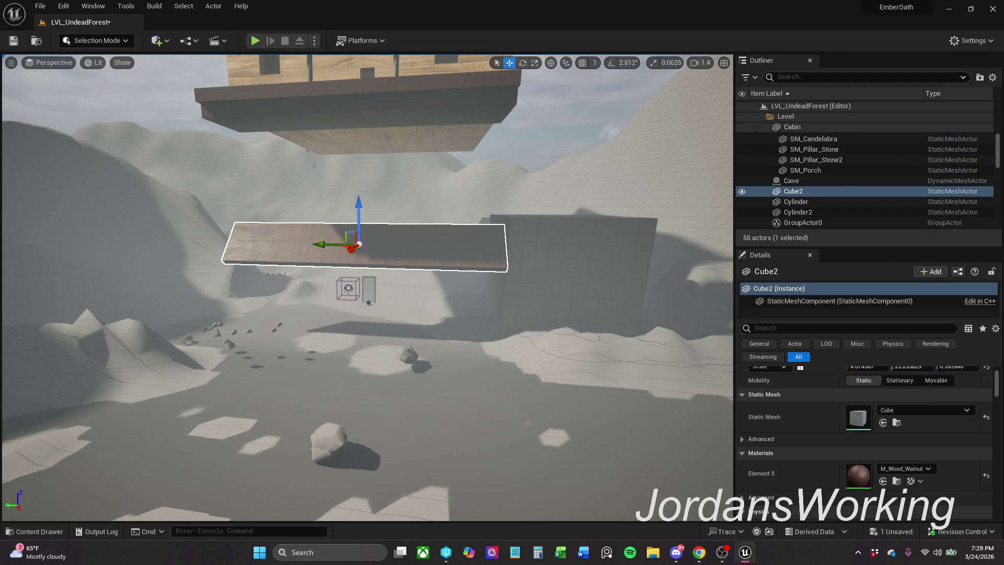
scroll(390, 260, "up", 10)
left_click(422, 240)
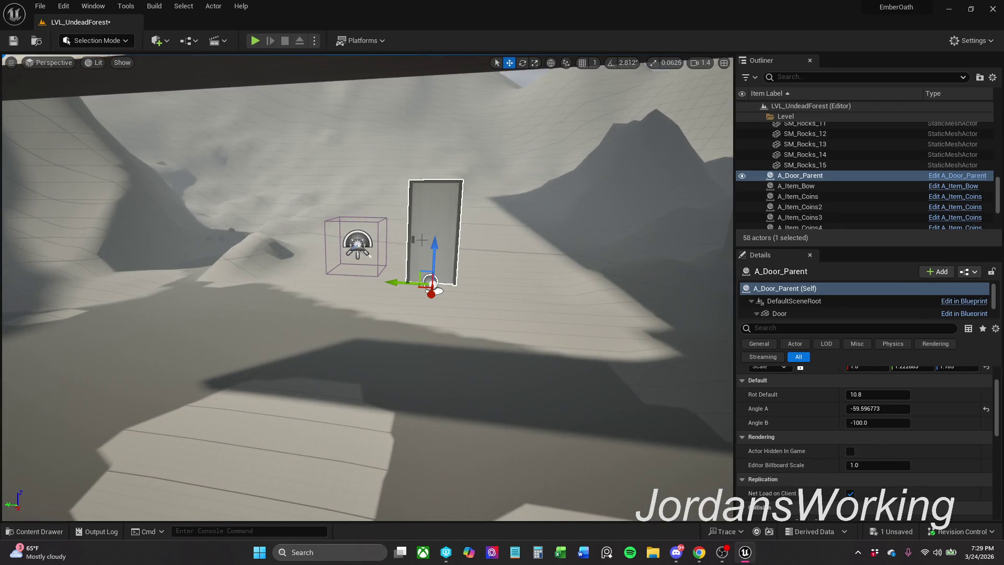
scroll(423, 240, "down", 10)
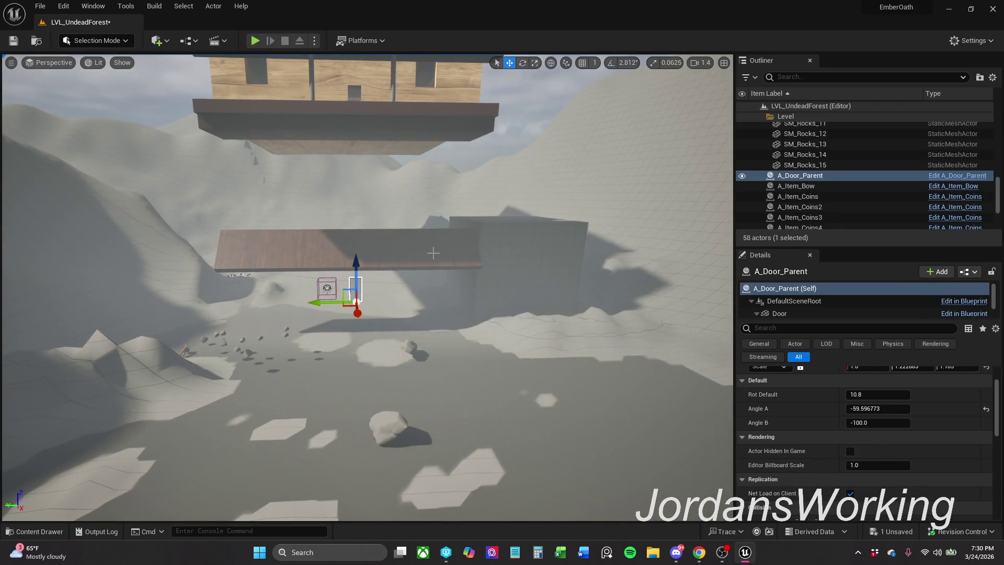
Undo the Cabin move so it returns to its original height
key("ctrl+z")
key("ctrl+z")
key("ctrl+z")
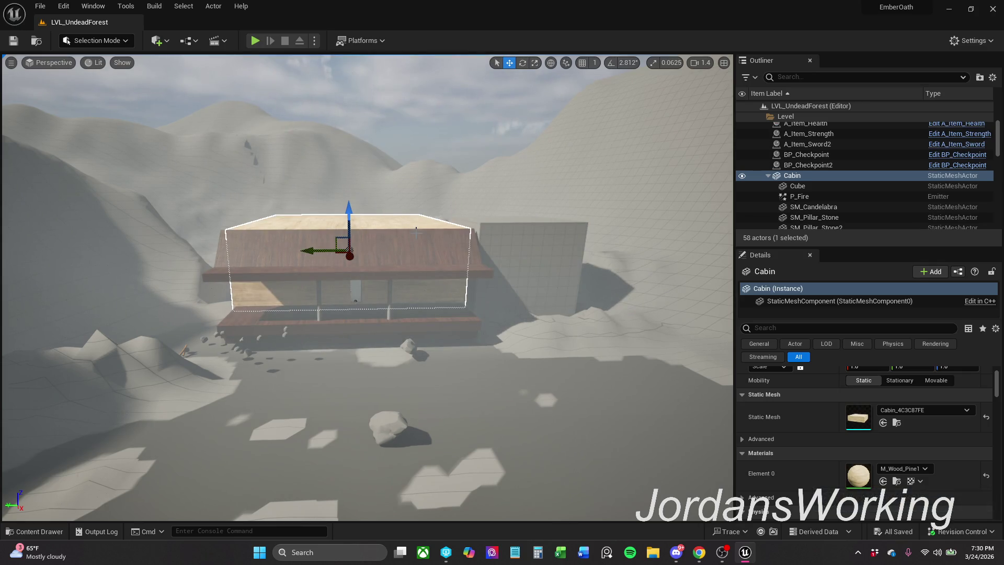
key("ctrl+z")
key("ctrl+y")
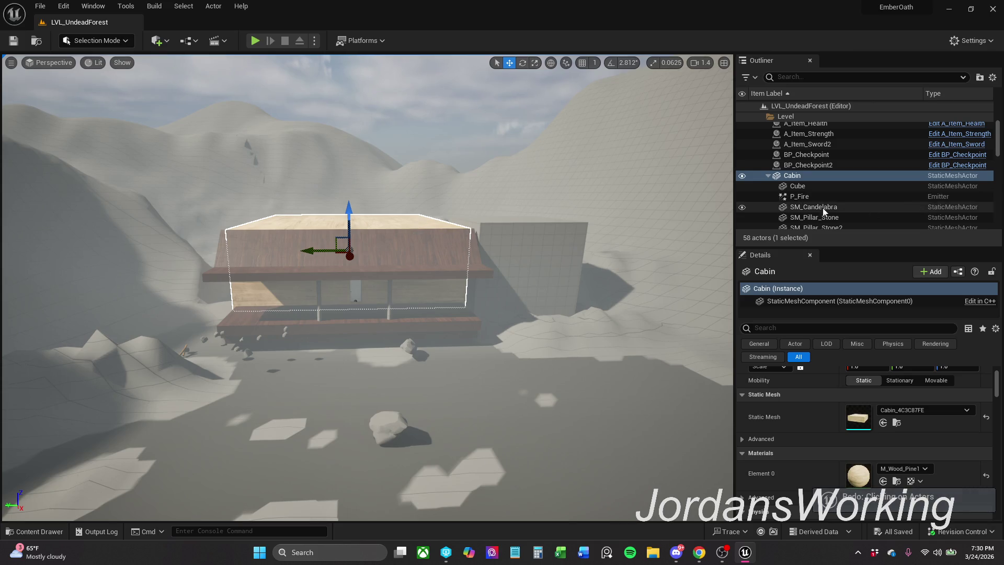
scroll(826, 194, "down", 3)
Attach the plank Cube2 under Cabin in the Outliner
left_click(811, 203)
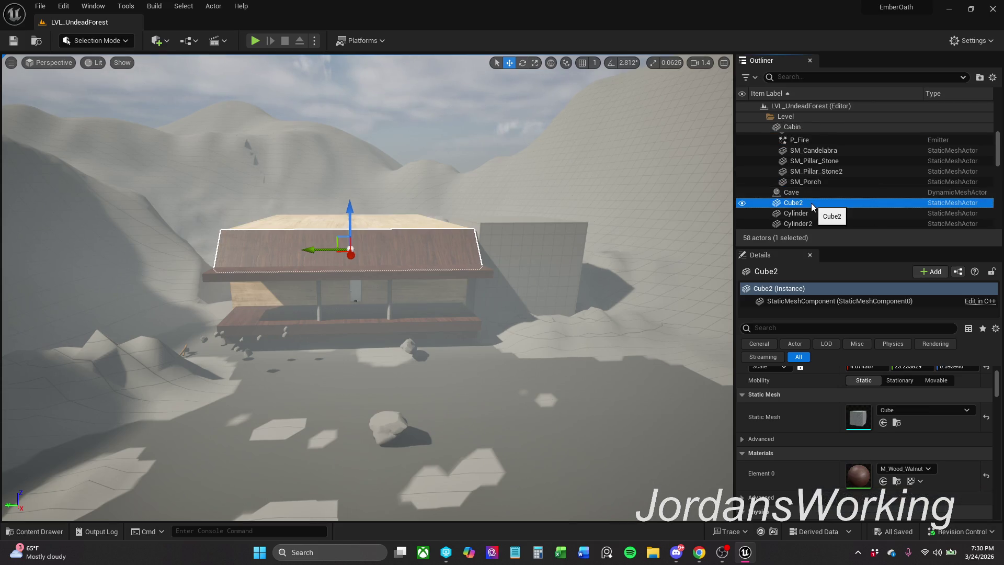
mouse_move(812, 203)
left_mouse_down()
mouse_move(827, 184)
mouse_move(800, 183)
mouse_move(789, 159)
left_mouse_up()
scroll(800, 177, "down", 3)
scroll(810, 188, "down", 3)
scroll(816, 204, "down", 2)
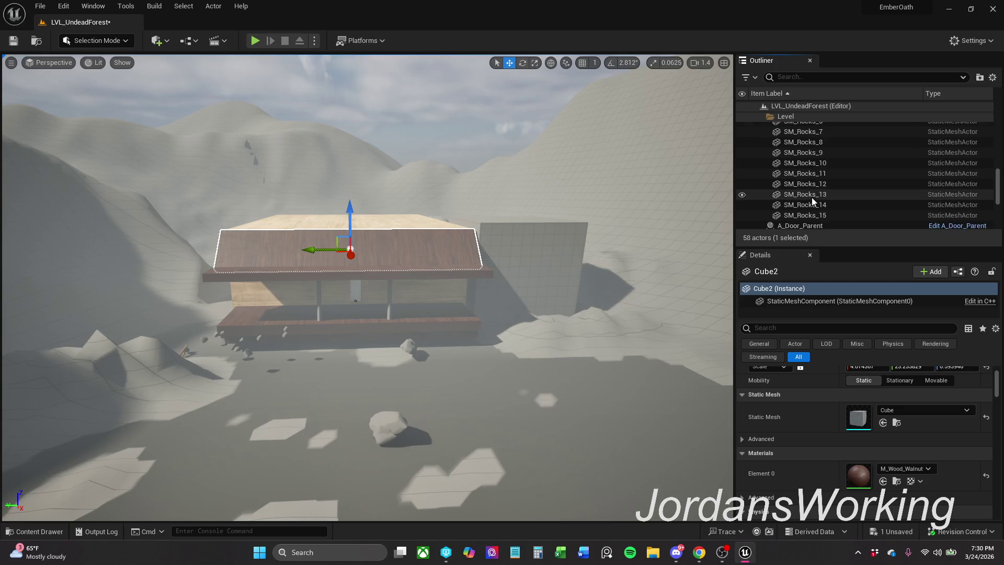
scroll(812, 199, "down", 3)
Attach the door A_Door_Parent under Cabin as well
left_click(822, 160)
scroll(820, 163, "up", 2)
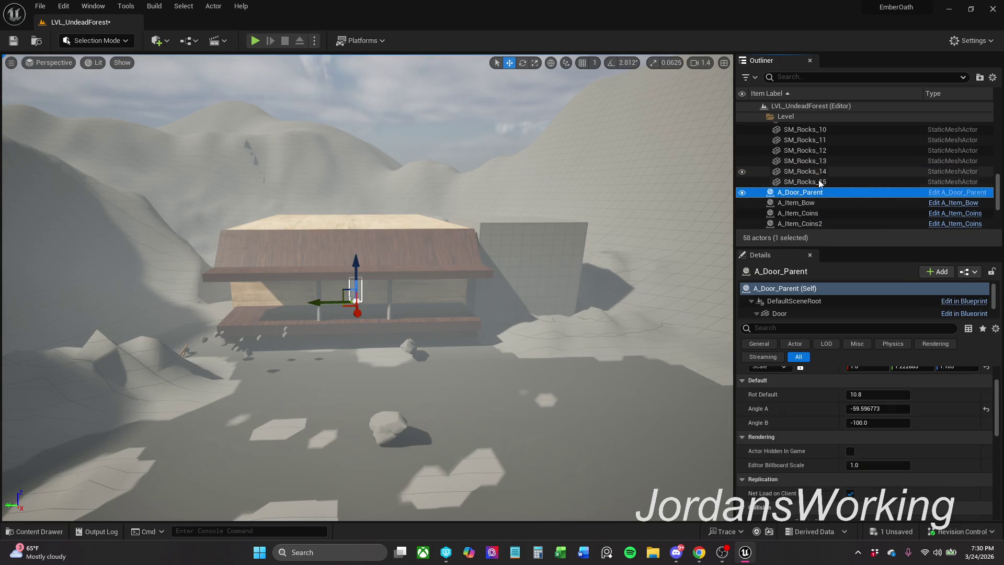
scroll(824, 190, "up", 5)
left_click_drag(825, 190, 795, 141)
scroll(821, 178, "up", 4)
double_click(809, 141)
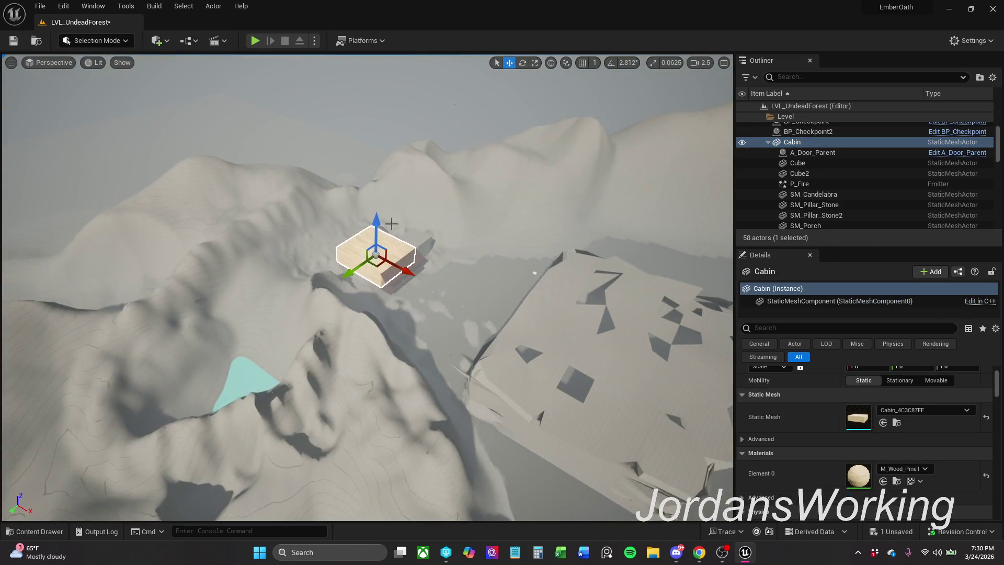
Drag the Cabin with its attached ledge, plank and door up and left over the terrain
mouse_move(375, 261)
left_mouse_down()
mouse_move(354, 152)
mouse_move(348, 175)
left_mouse_up()
scroll(347, 176, "up", 5)
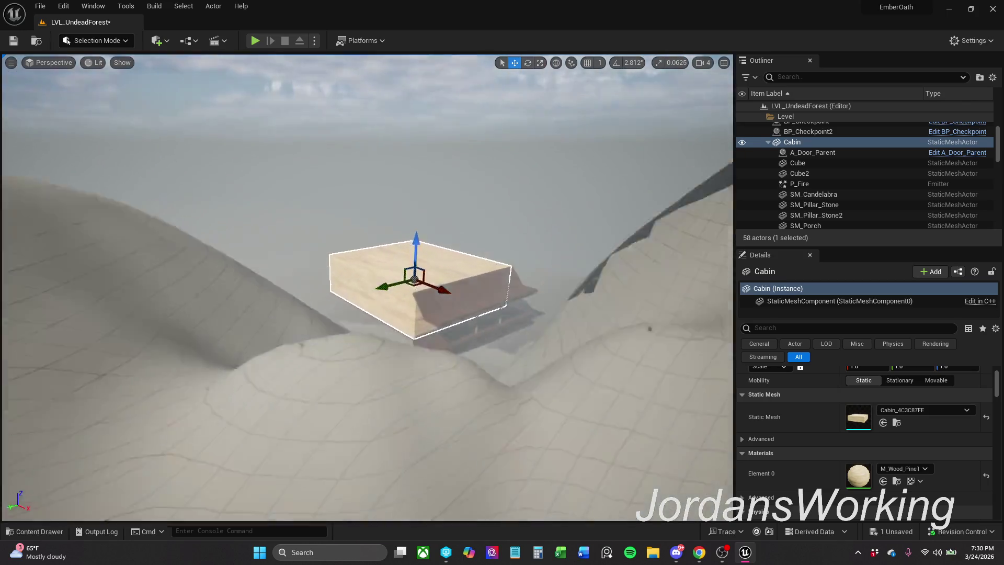
scroll(262, 204, "down", 5)
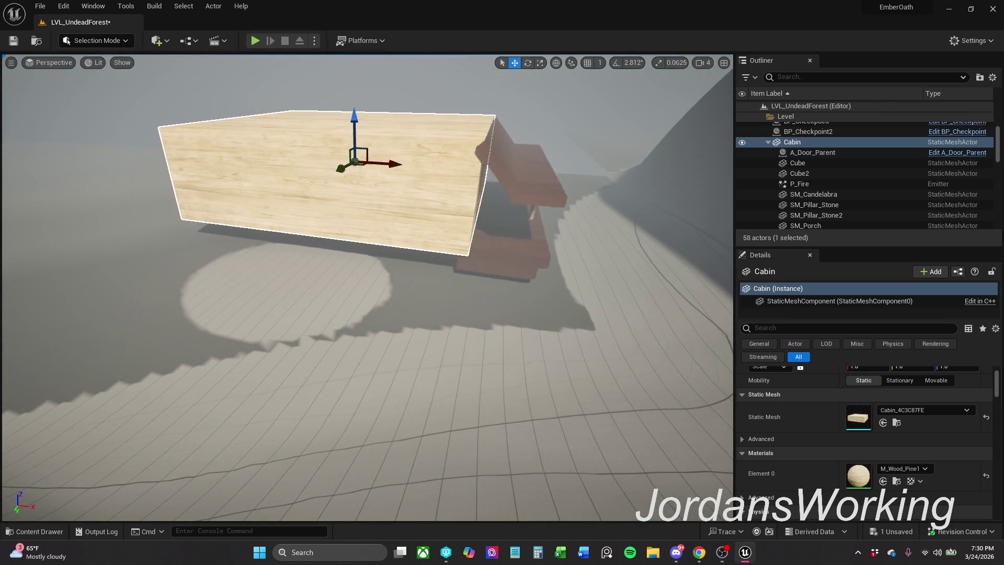
scroll(352, 163, "down", 2)
scroll(373, 186, "down", 1)
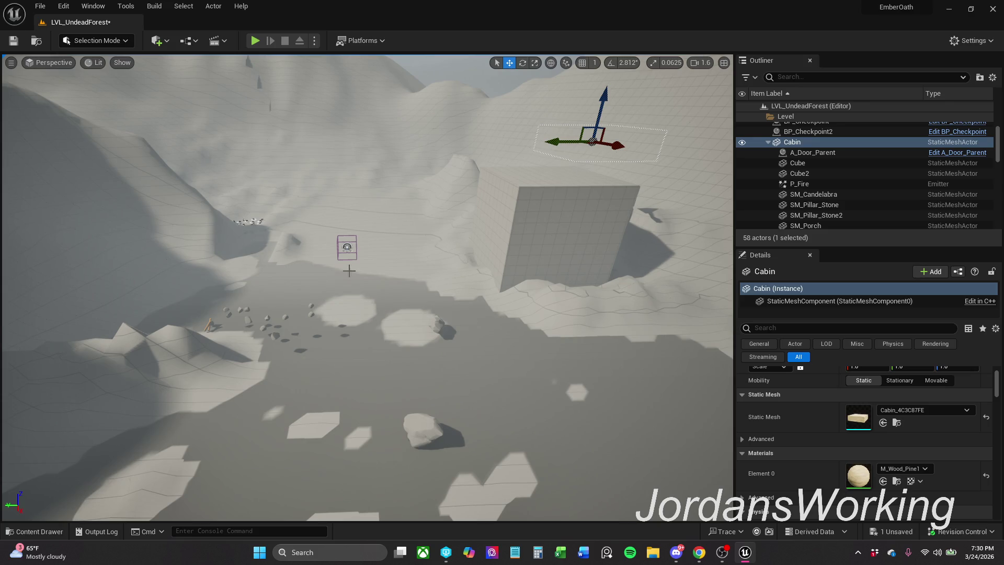
left_click(387, 262)
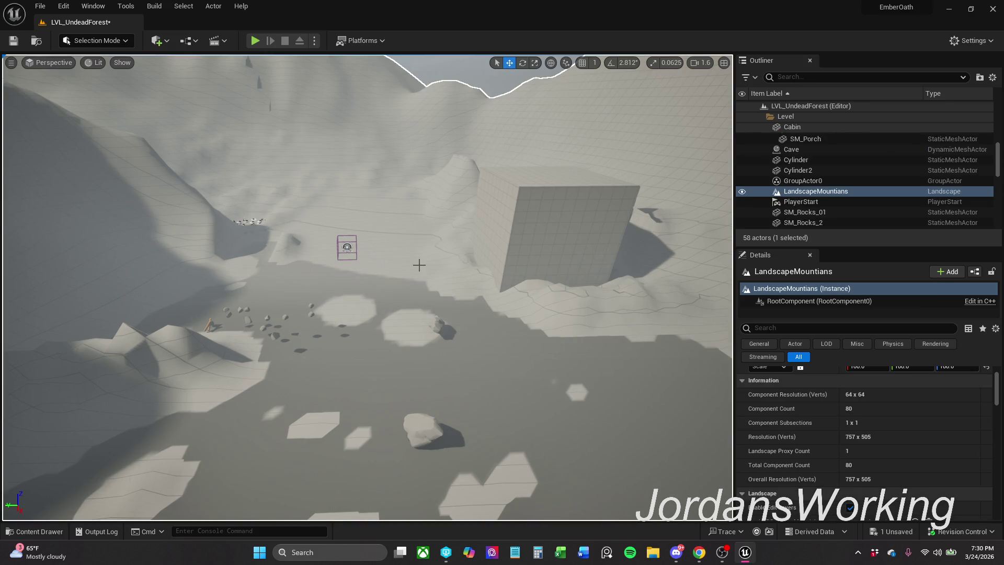
Move the PlayerStart up onto the hill near the concrete cube
left_click(834, 203)
mouse_move(454, 283)
left_mouse_down()
mouse_move(458, 235)
mouse_move(456, 271)
left_mouse_up()
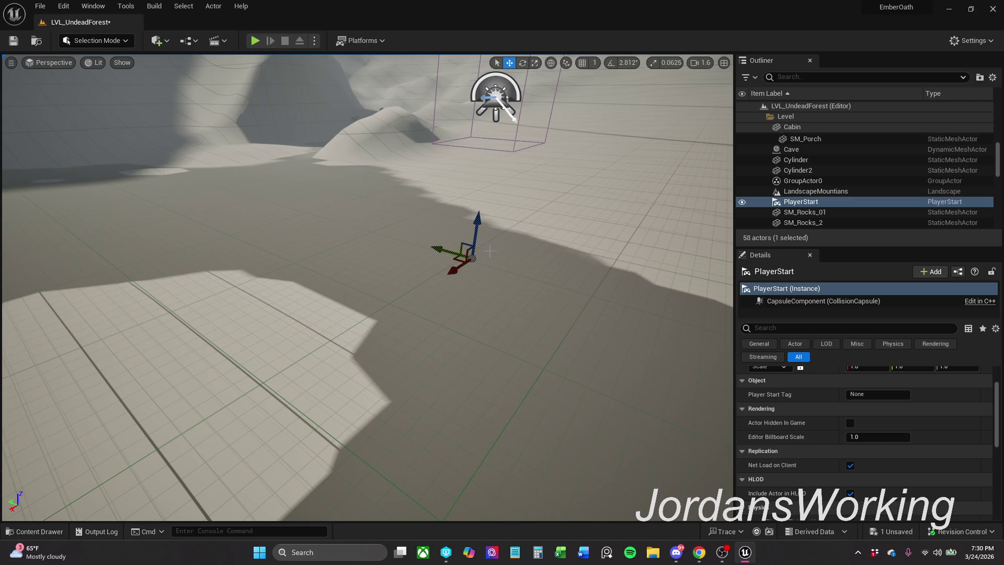
left_click_drag(454, 216, 369, 113)
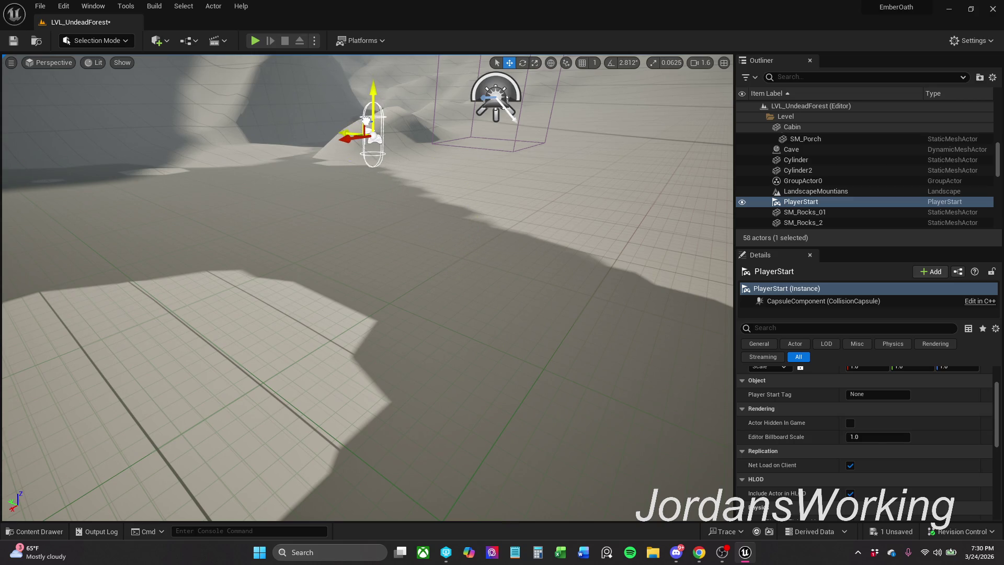
mouse_move(431, 184)
left_mouse_down()
mouse_move(431, 235)
mouse_move(431, 184)
left_mouse_up()
Select the large concrete cube Cube3 and shift it slightly
mouse_move(392, 257)
left_mouse_down()
mouse_move(567, 212)
mouse_move(594, 321)
left_mouse_up()
scroll(366, 287, "down", 5)
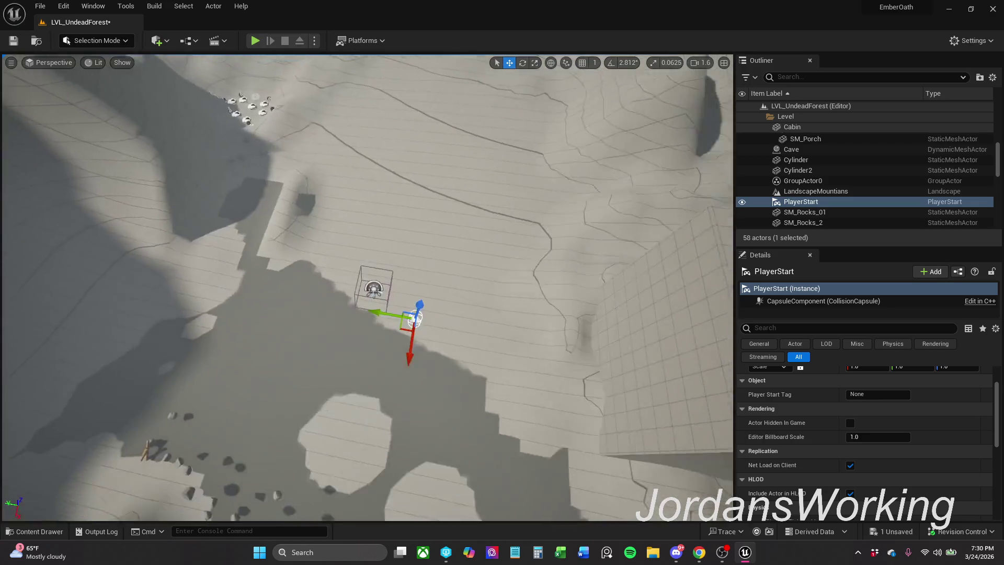
left_click(622, 296)
mouse_move(636, 318)
left_mouse_down()
mouse_move(574, 337)
mouse_move(640, 316)
mouse_move(250, 93)
left_mouse_up()
left_click(94, 62)
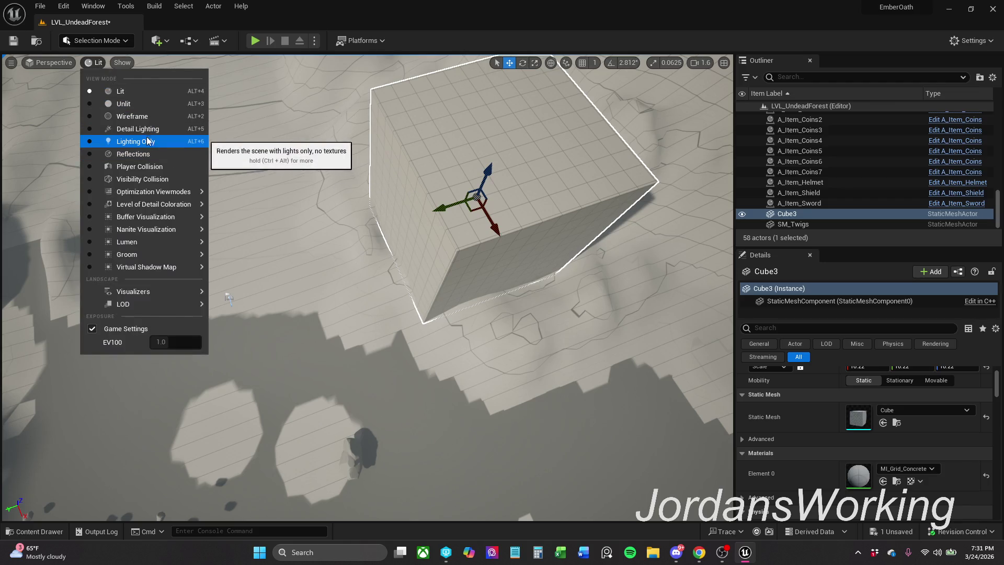
Switch the viewport to Unlit shading, then back to Lit, centring Cube3
left_click(137, 106)
mouse_move(137, 106)
left_mouse_down()
mouse_move(157, 121)
mouse_move(172, 104)
mouse_move(137, 106)
left_mouse_up()
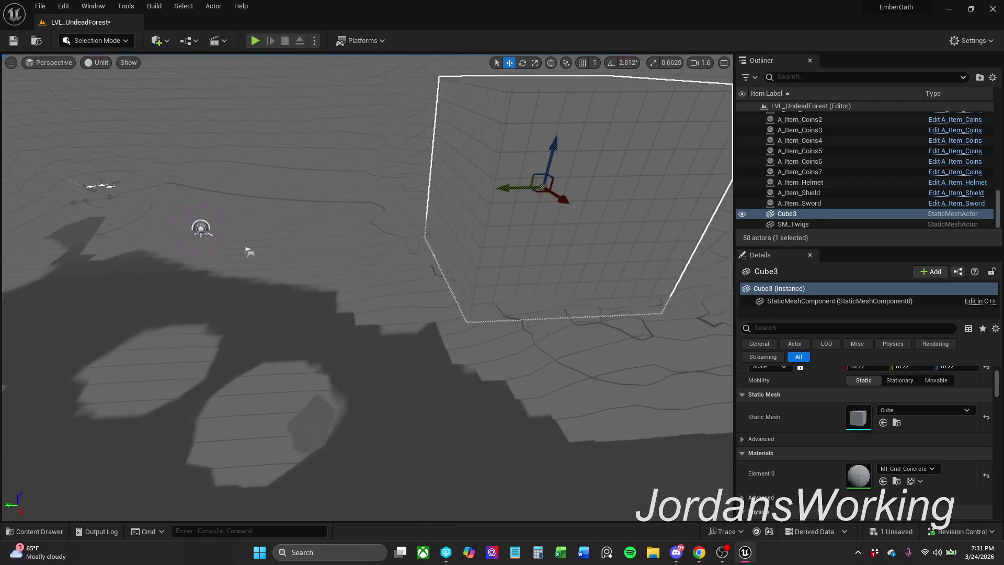
left_click(96, 62)
left_click(130, 99)
mouse_move(131, 103)
left_mouse_down()
mouse_move(168, 116)
mouse_move(157, 113)
left_mouse_up()
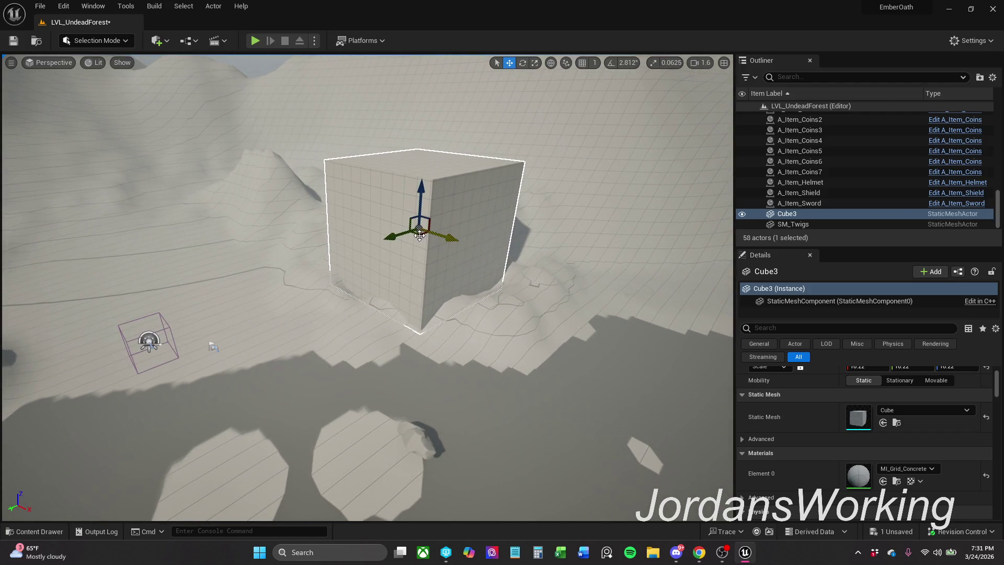
Raise Cube3 slightly and Alt-drag a duplicate, Cube4, to its left
mouse_move(413, 219)
left_mouse_down()
mouse_move(407, 196)
mouse_move(419, 243)
mouse_move(410, 290)
mouse_move(425, 246)
mouse_move(463, 230)
left_mouse_up()
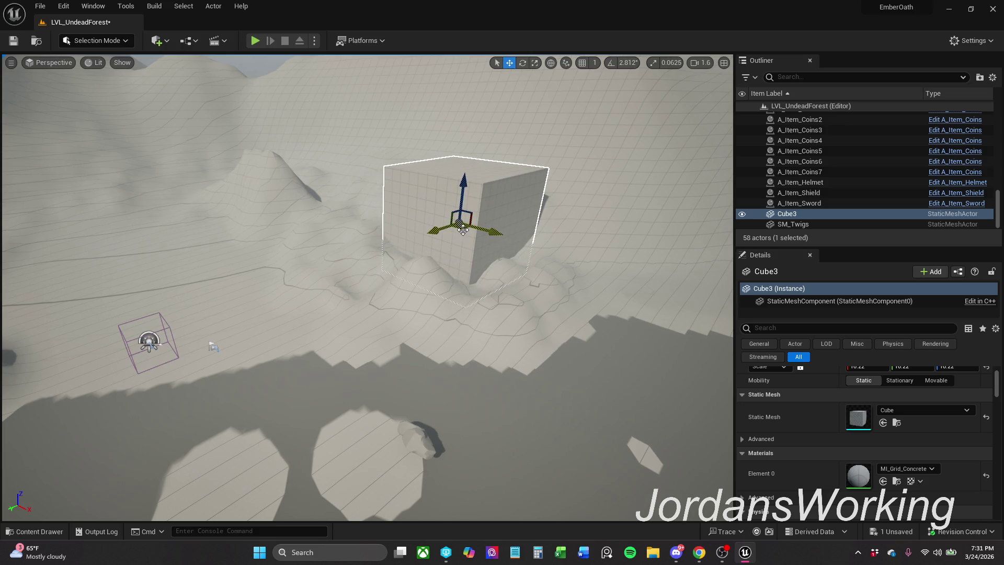
mouse_move(463, 230)
left_mouse_down("alt")
mouse_move(165, 231)
mouse_move(135, 217)
mouse_move(146, 211)
mouse_move(106, 215)
left_mouse_up("alt")
Return to the Move tool and frame Cube4 in the viewport
key("e")
key("r")
key("w")
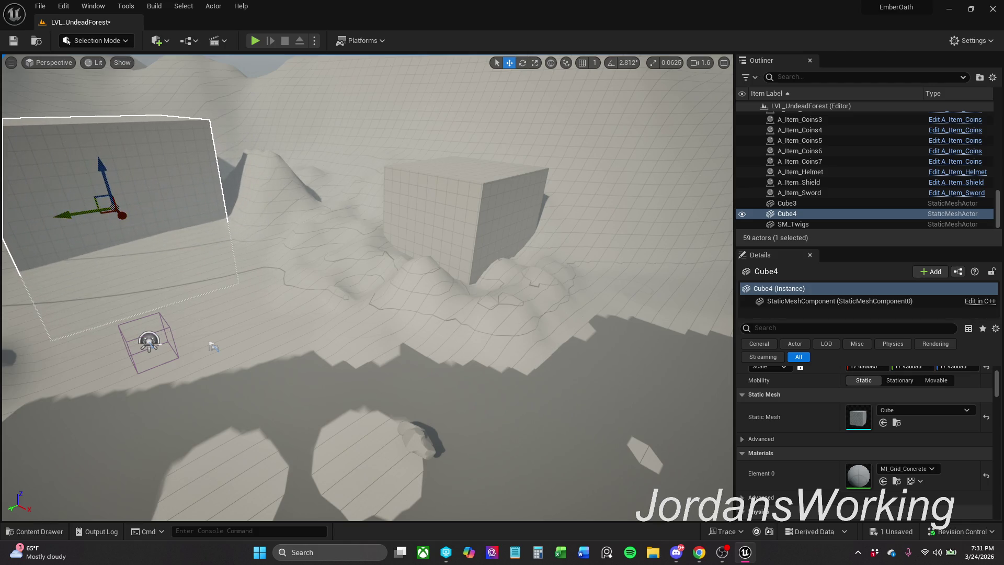
key("f")
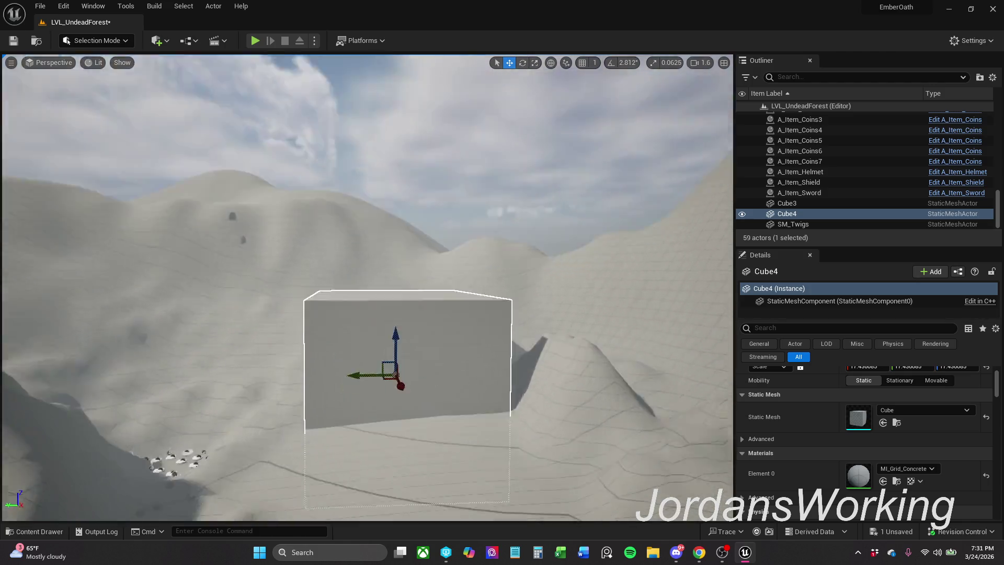
mouse_move(419, 470)
left_mouse_down()
mouse_move(455, 455)
mouse_move(450, 471)
left_mouse_up()
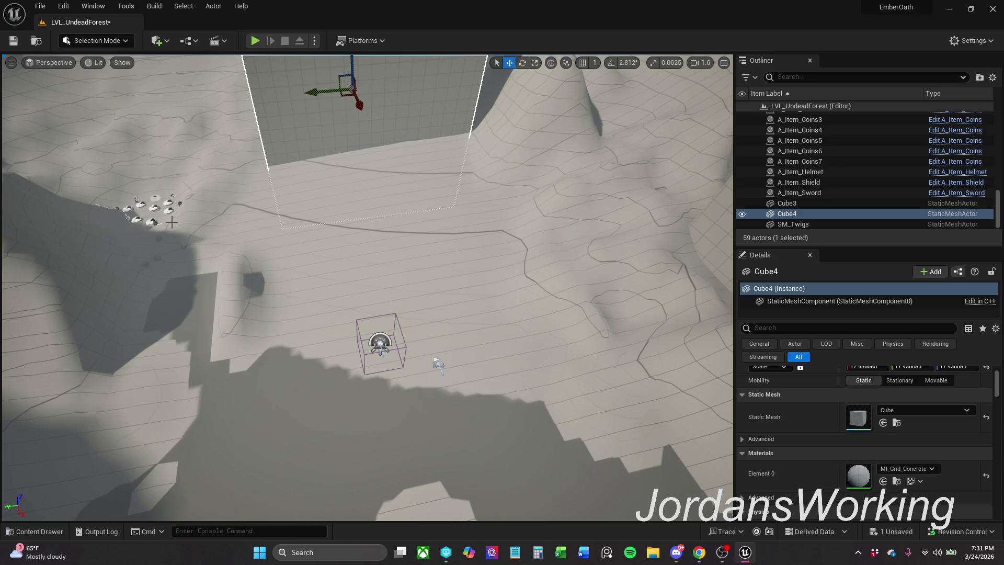
key("alt+Tab")
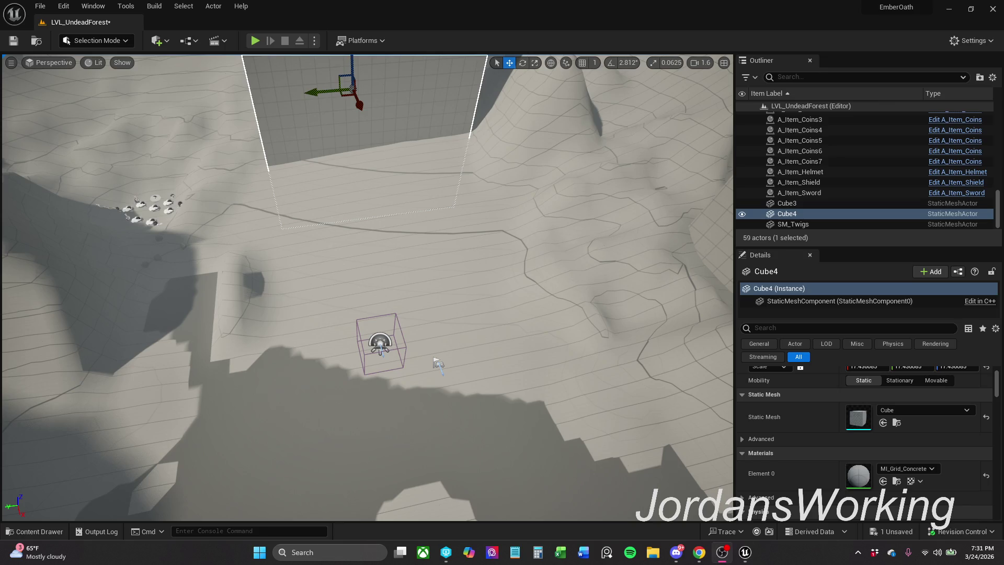
mouse_move(470, 319)
left_mouse_down()
mouse_move(469, 235)
mouse_move(470, 293)
left_mouse_up()
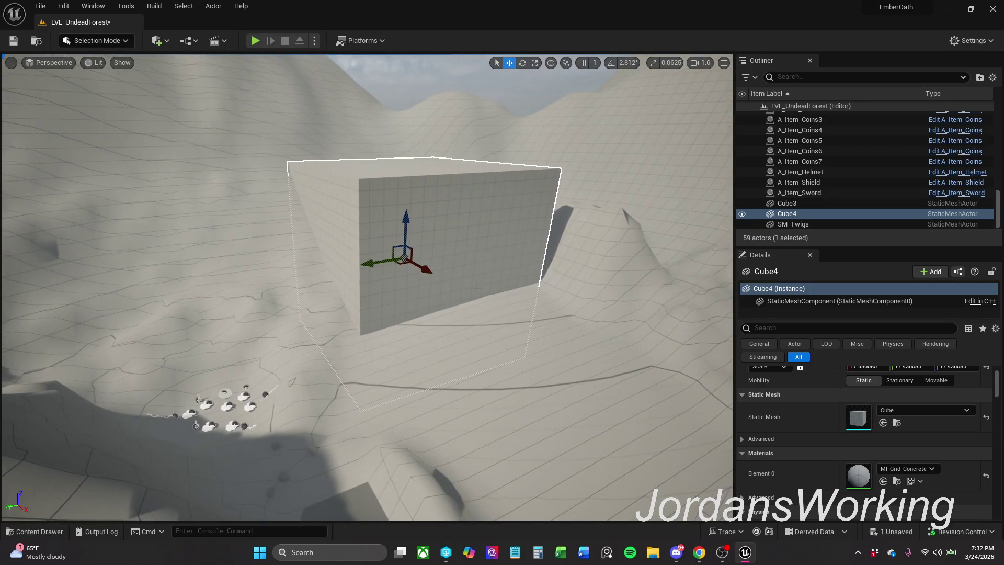
Slide Cube4 along its X axis toward the hills and save the level with Ctrl+S
mouse_move(422, 269)
left_mouse_down()
mouse_move(440, 278)
mouse_move(427, 231)
mouse_move(432, 190)
mouse_move(432, 198)
left_mouse_up()
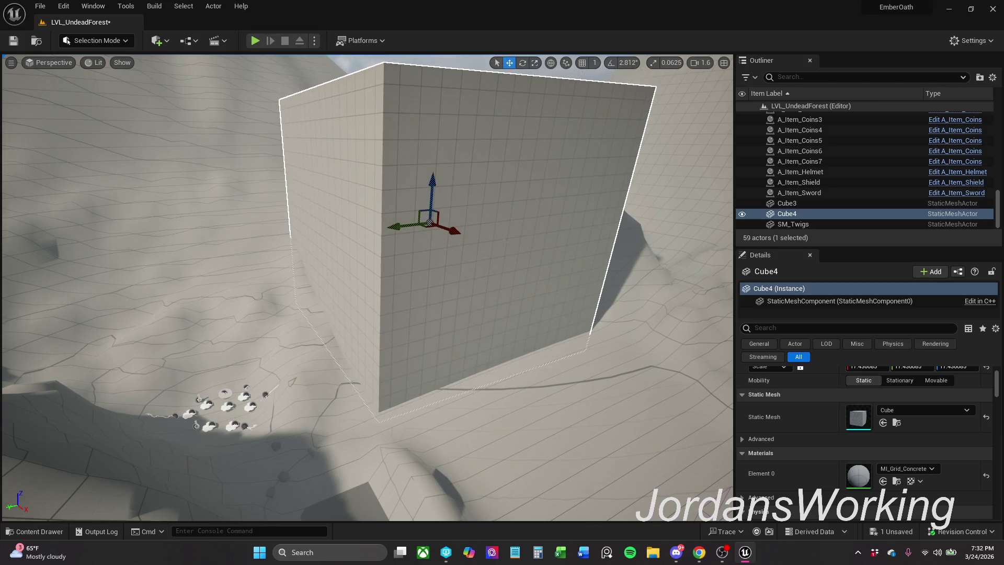
scroll(366, 288, "down", 6)
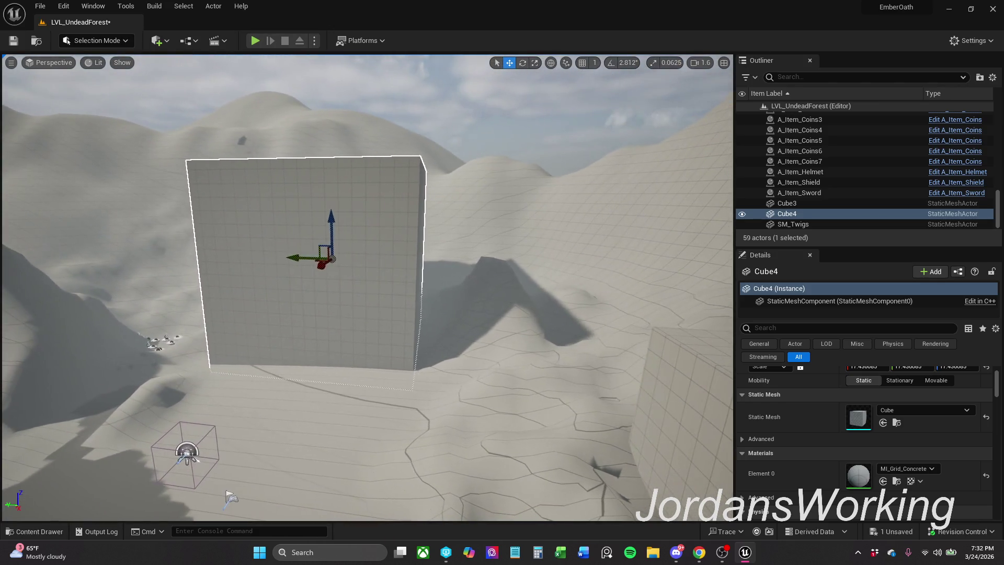
left_click_drag(318, 261, 332, 262)
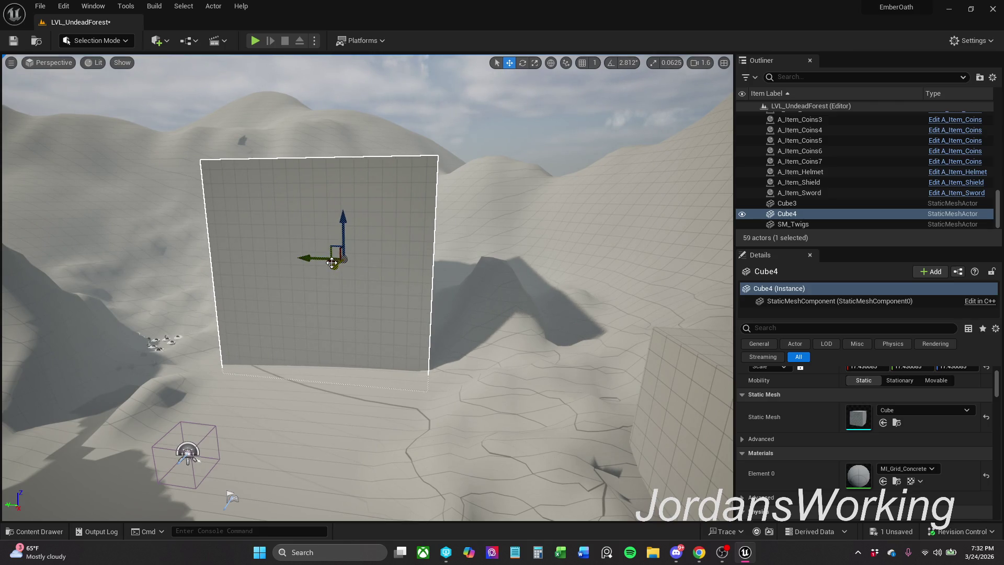
mouse_move(332, 262)
left_mouse_down()
mouse_move(359, 261)
mouse_move(292, 261)
left_mouse_up()
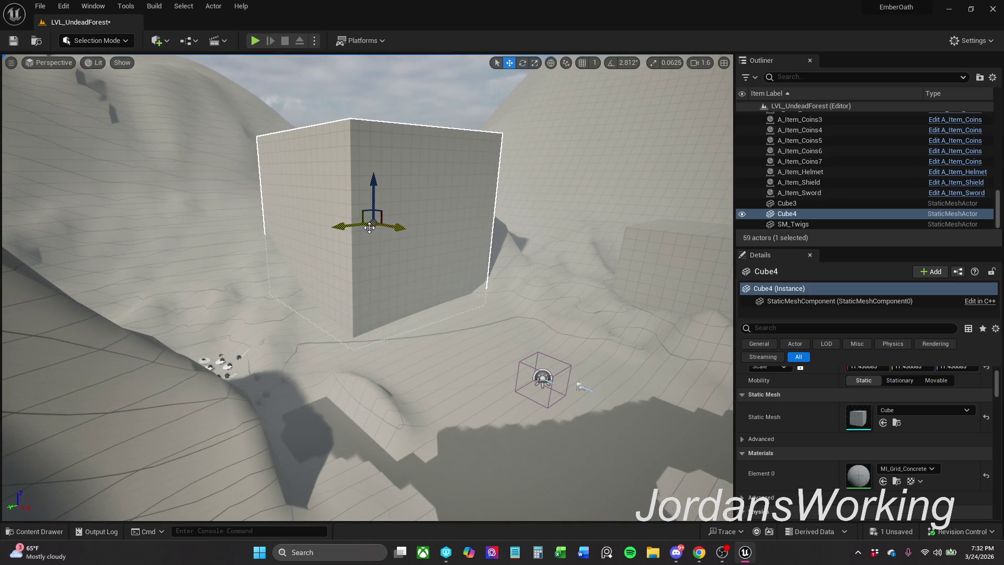
left_click_drag(369, 228, 377, 225)
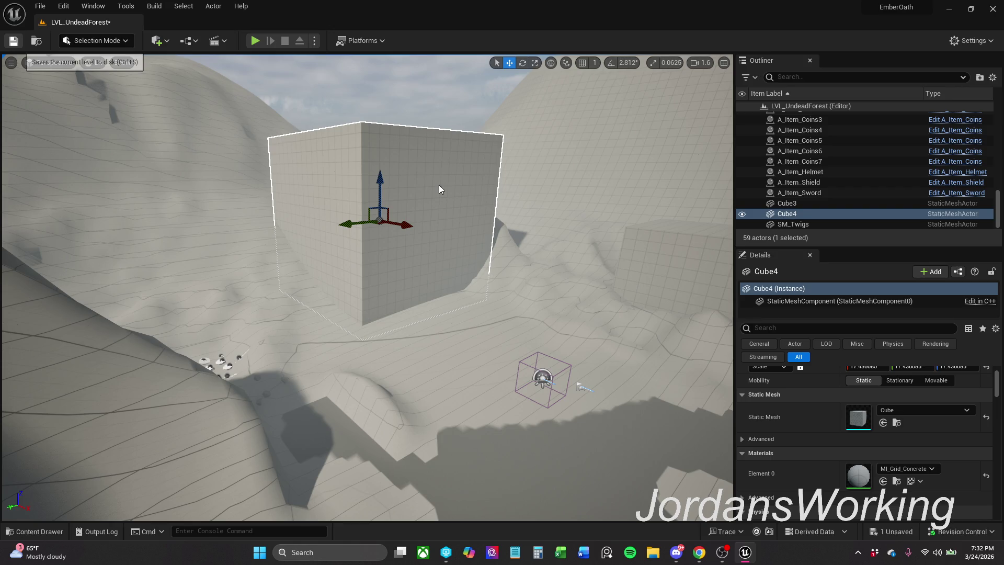
key("ctrl+s")
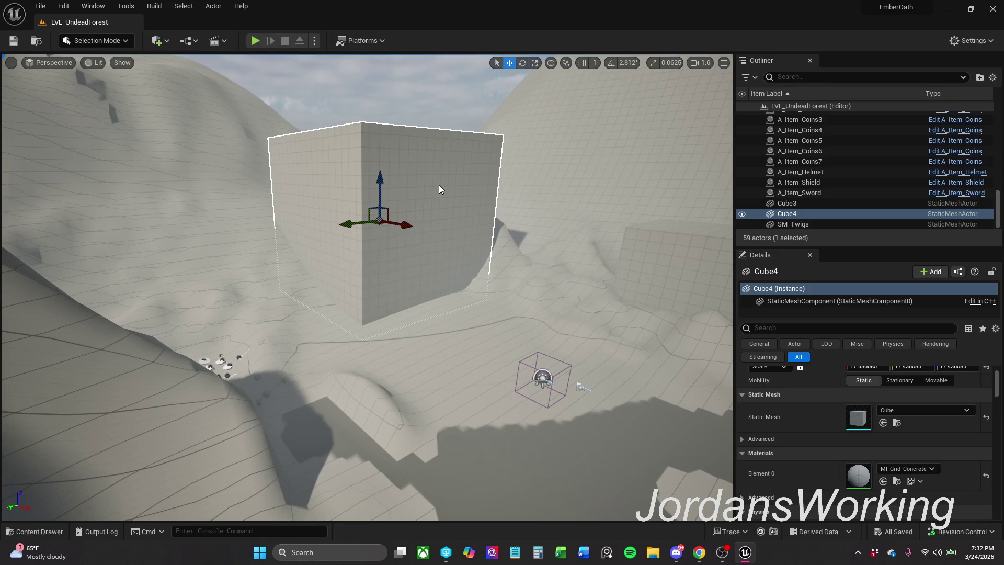
mouse_move(439, 184)
left_mouse_down()
mouse_move(419, 188)
mouse_move(429, 157)
mouse_move(440, 236)
mouse_move(466, 293)
left_mouse_up()
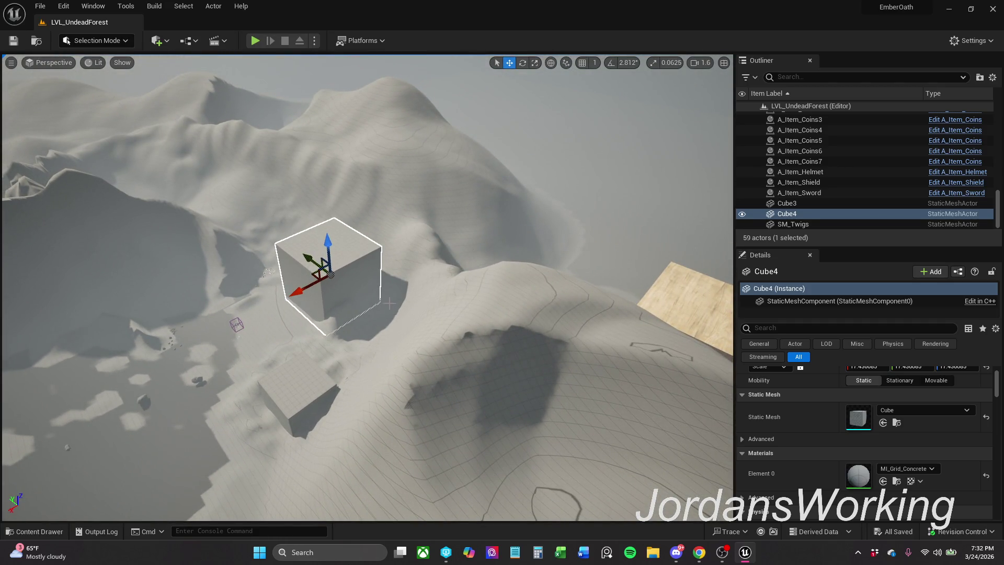
left_click_drag(334, 185, 334, 162)
left_click_drag(359, 209, 366, 207)
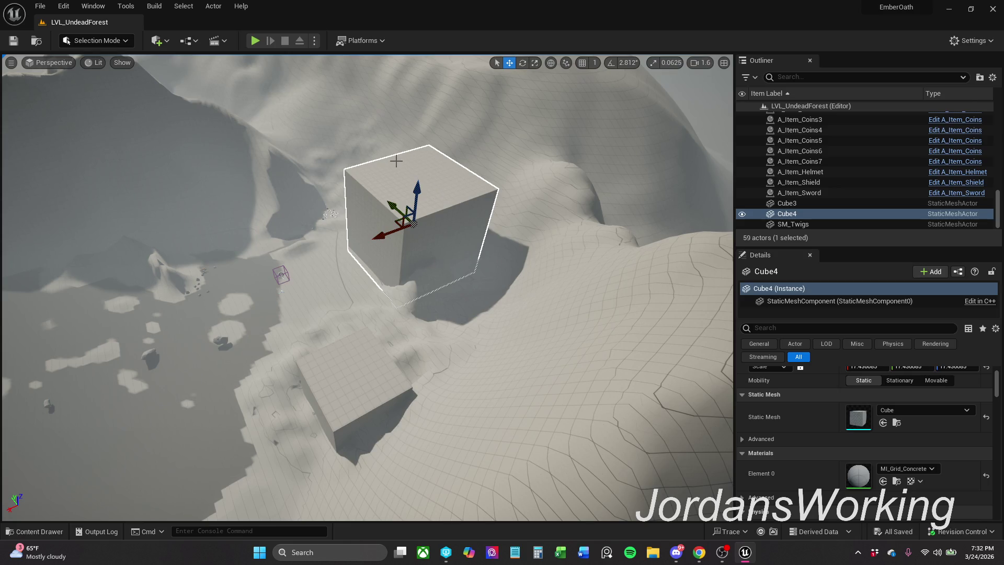
left_click_drag(378, 196, 478, 200)
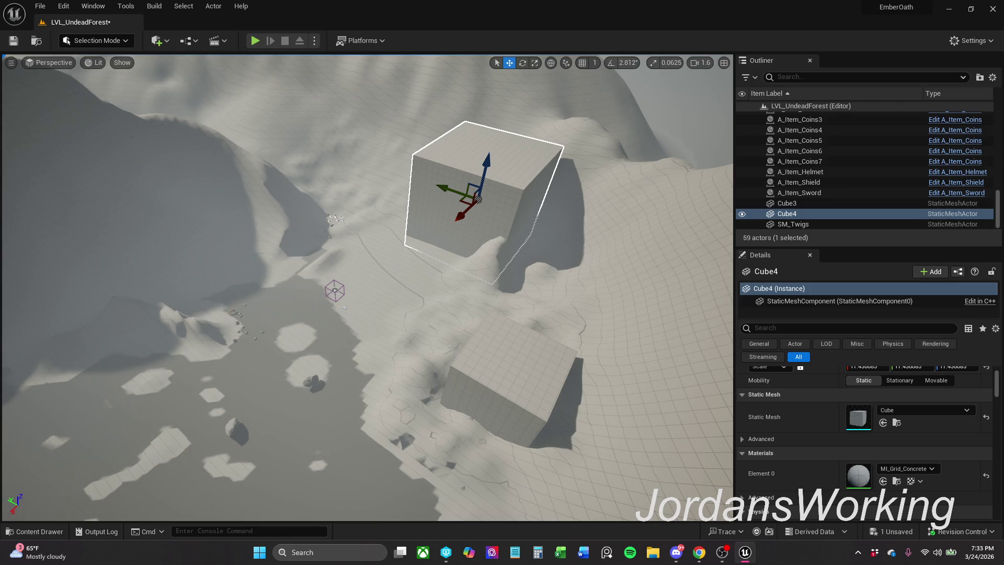
key("alt+Tab")
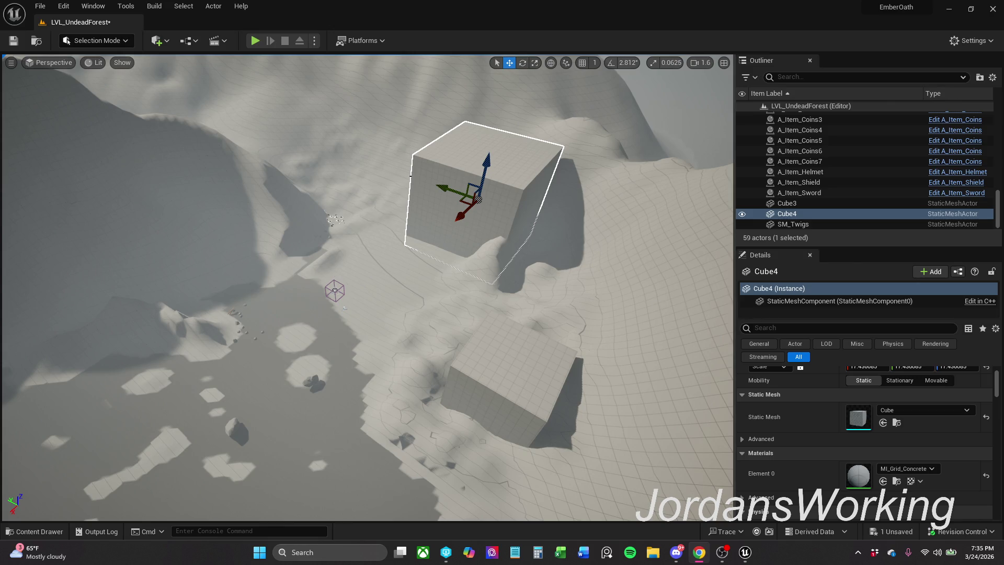
Delete Cube4, then fly the view across the terrain toward the mountains
scroll(415, 179, "down", 4)
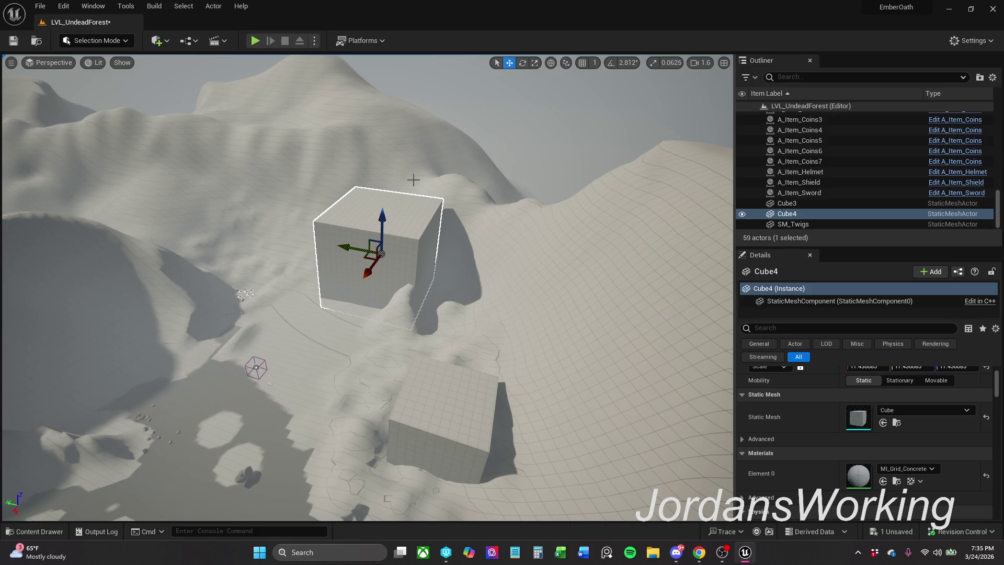
key("Delete")
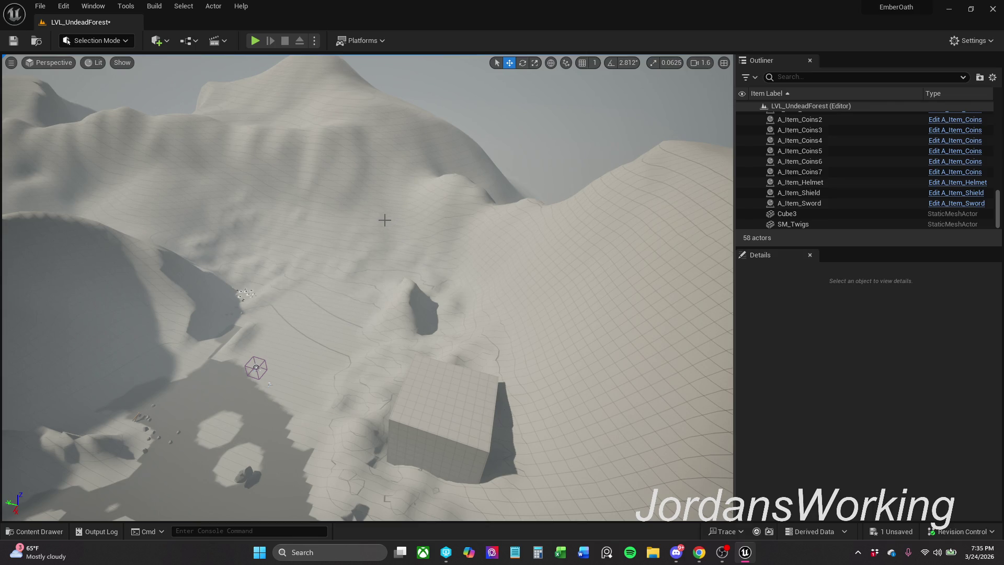
mouse_move(372, 261)
left_mouse_down()
mouse_move(355, 230)
mouse_move(366, 237)
left_mouse_up()
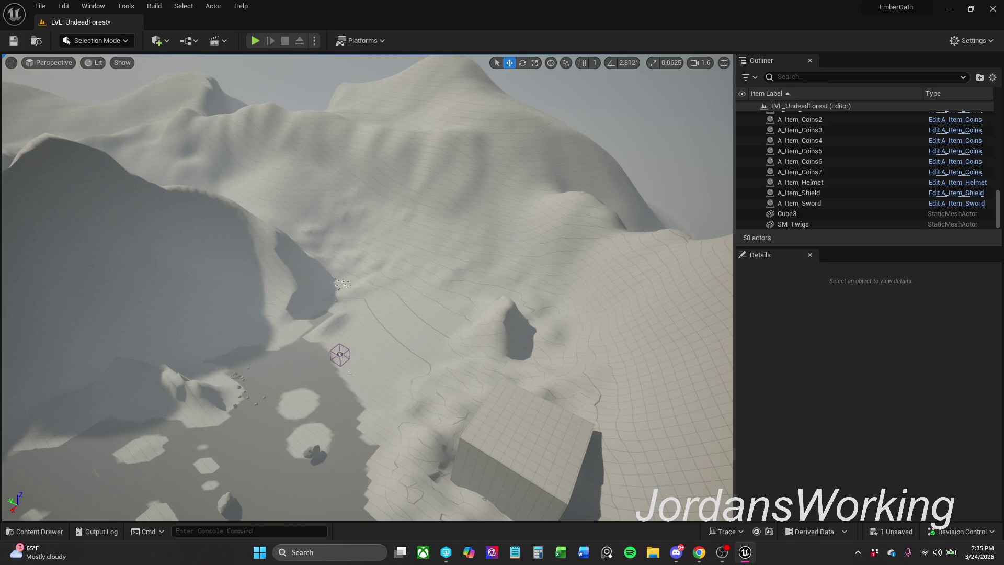
mouse_move(366, 236)
left_mouse_down()
mouse_move(366, 201)
mouse_move(366, 288)
mouse_move(363, 251)
mouse_move(374, 243)
mouse_move(363, 233)
left_mouse_up()
Shift the Cave mesh along its X axis
mouse_move(381, 304)
left_mouse_down()
mouse_move(374, 329)
mouse_move(379, 321)
left_mouse_up()
left_click_drag(364, 209, 364, 184)
left_click(420, 242)
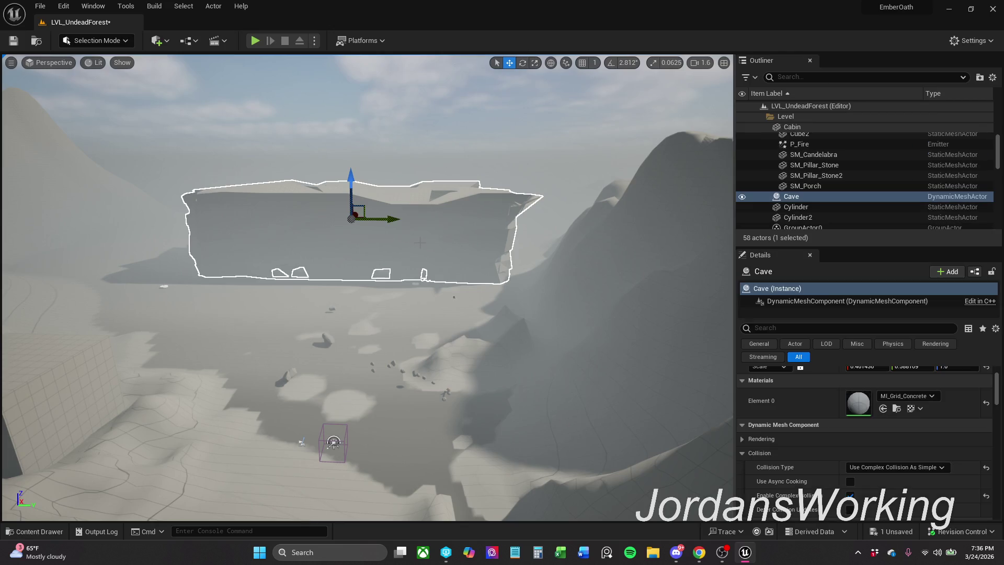
left_click_drag(393, 220, 456, 229)
Select LandscapeMountians and switch the editor into Landscape mode
scroll(456, 228, "up", 2)
key("w")
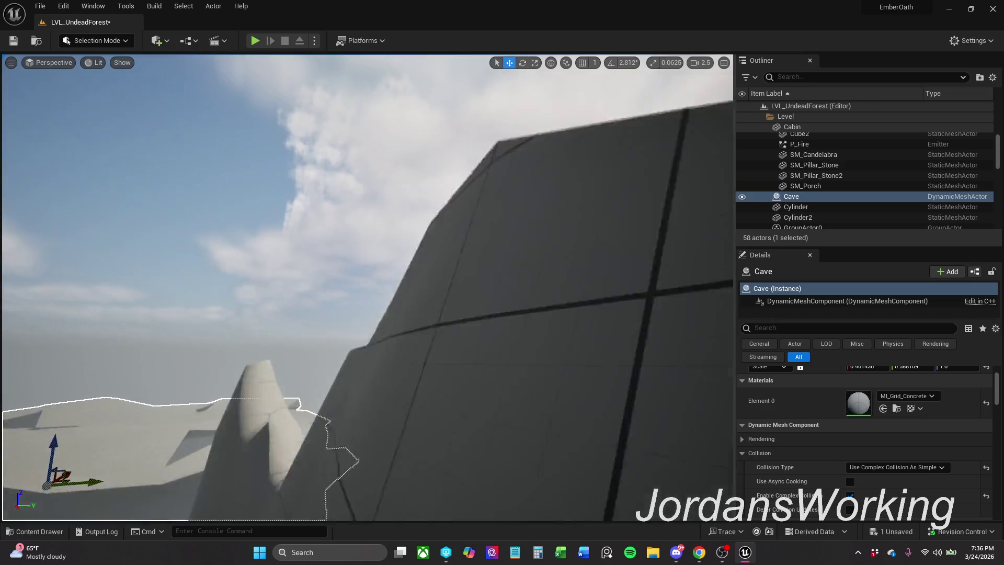
key("s")
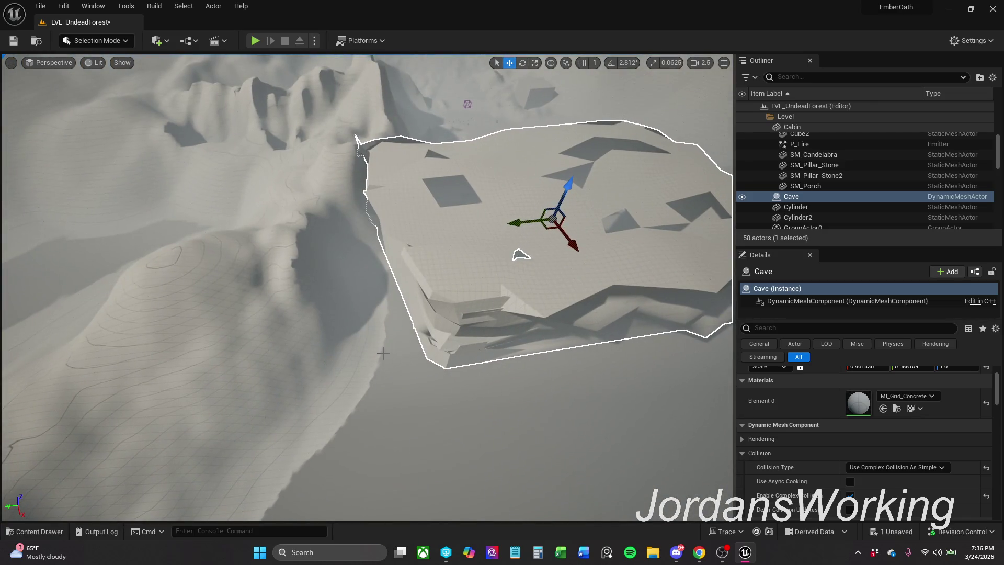
left_click(313, 220)
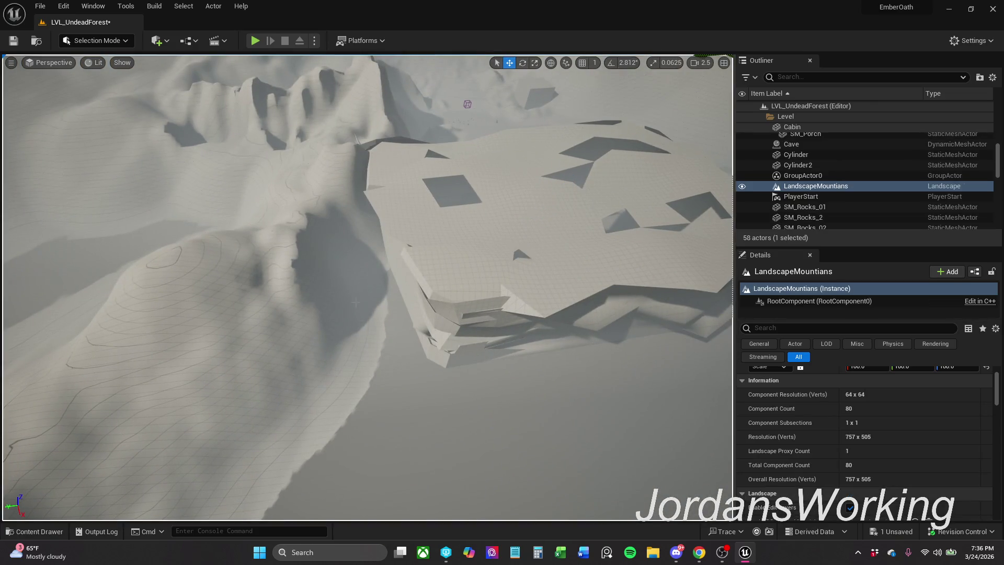
left_click(97, 40)
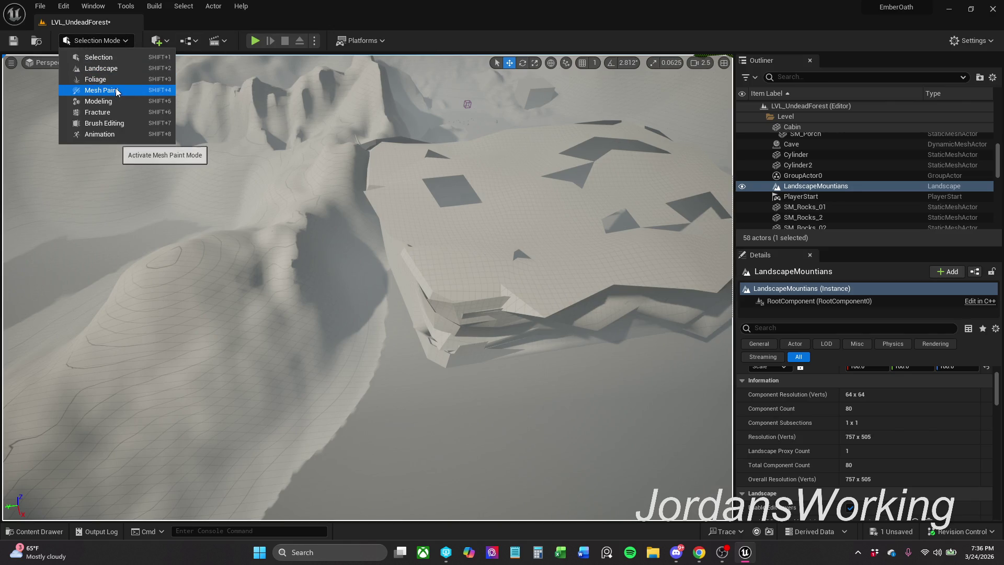
left_click(120, 72)
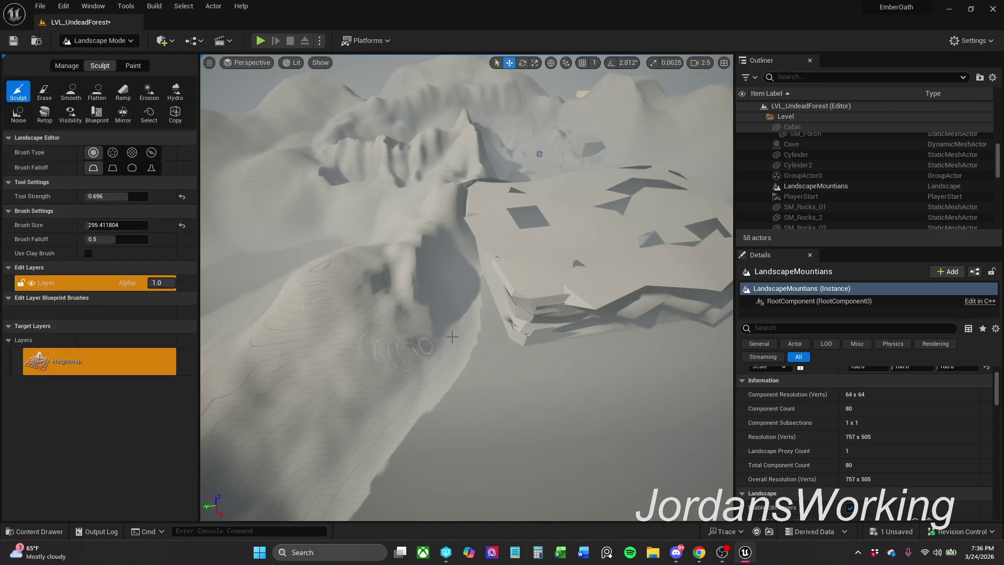
Set Sculpt strength to 0.616 and brush size to about 1778, then raise a large mound
left_click_drag(120, 196, 152, 196)
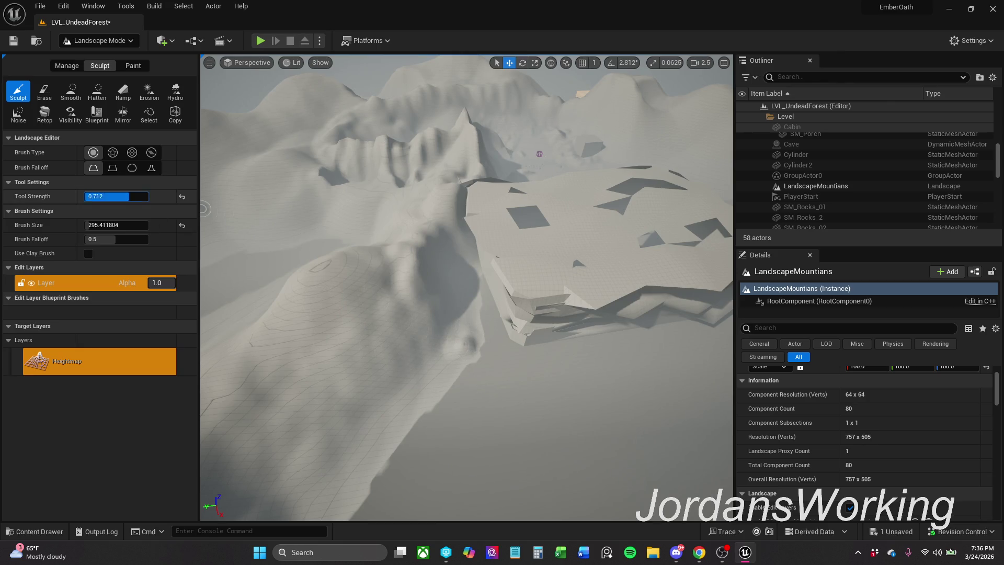
mouse_move(105, 224)
left_mouse_down()
mouse_move(207, 210)
mouse_move(251, 214)
left_mouse_up()
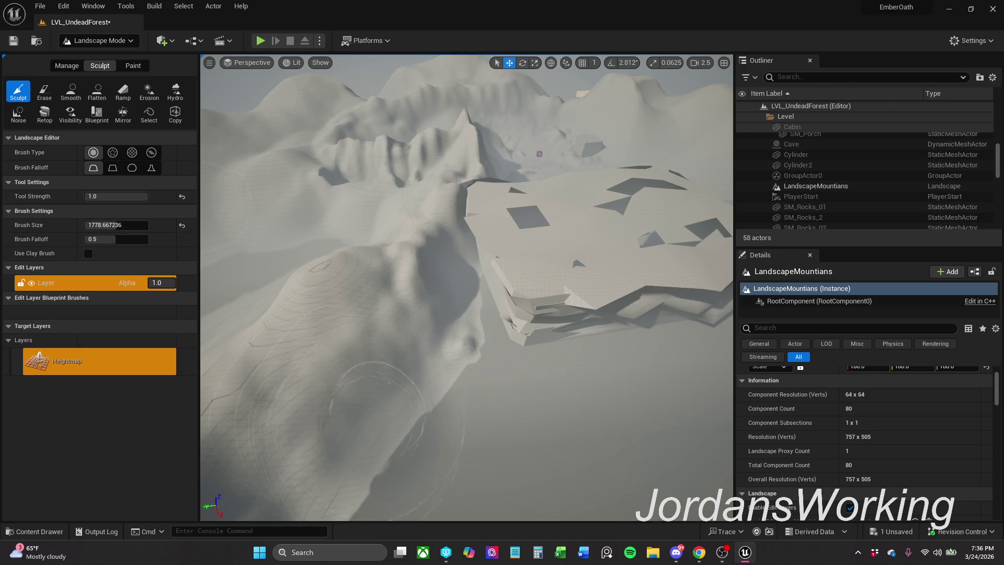
left_click_drag(128, 198, 107, 198)
mouse_move(414, 335)
left_mouse_down()
mouse_move(454, 330)
mouse_move(456, 250)
mouse_move(474, 298)
mouse_move(502, 251)
mouse_move(549, 332)
mouse_move(521, 304)
left_mouse_up()
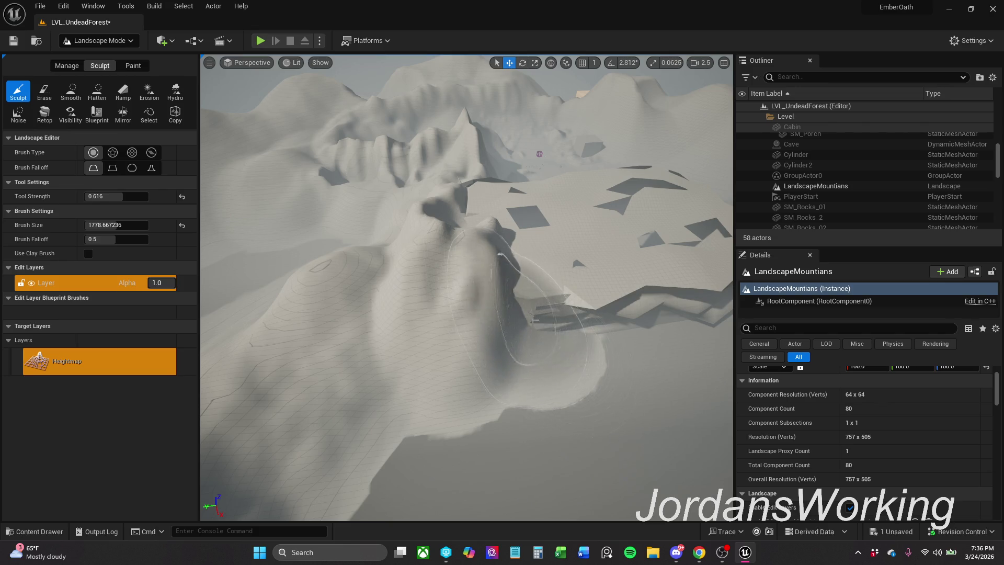
scroll(521, 305, "up", 8)
scroll(467, 287, "down", 3)
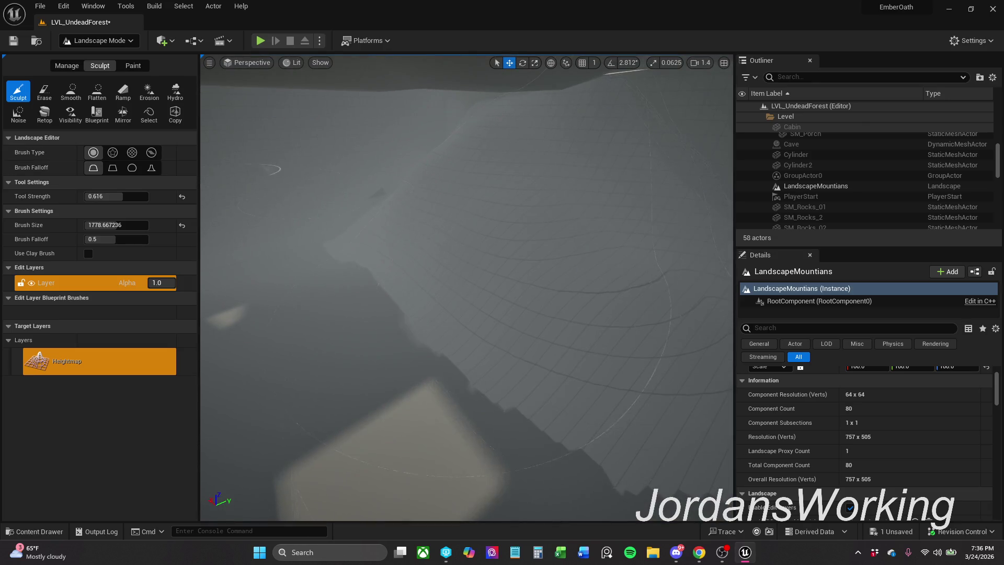
With the Erase tool at strength 0.488, flatten the jagged terrain ridge
left_click(45, 92)
scroll(569, 328, "down", 5)
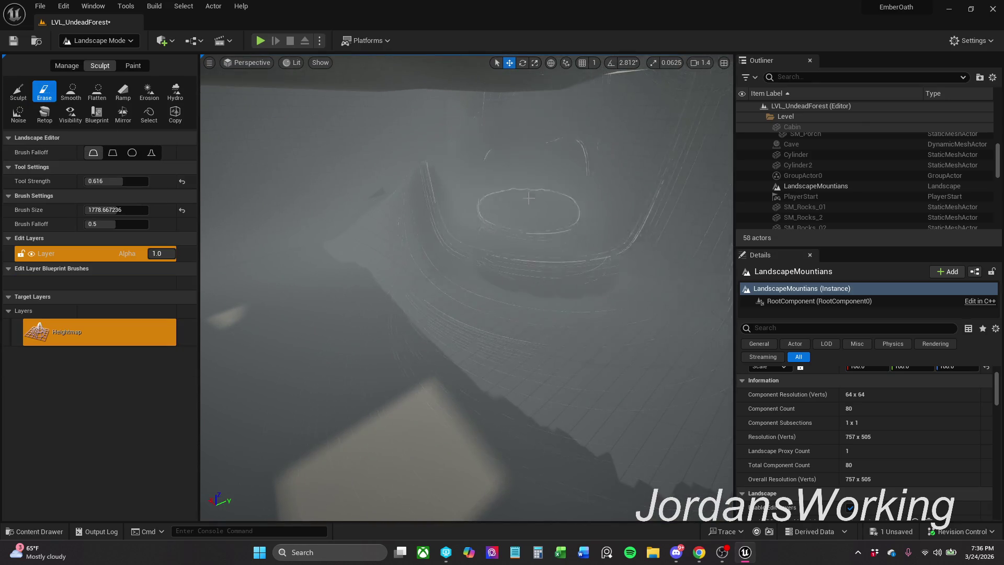
scroll(418, 204, "down", 2)
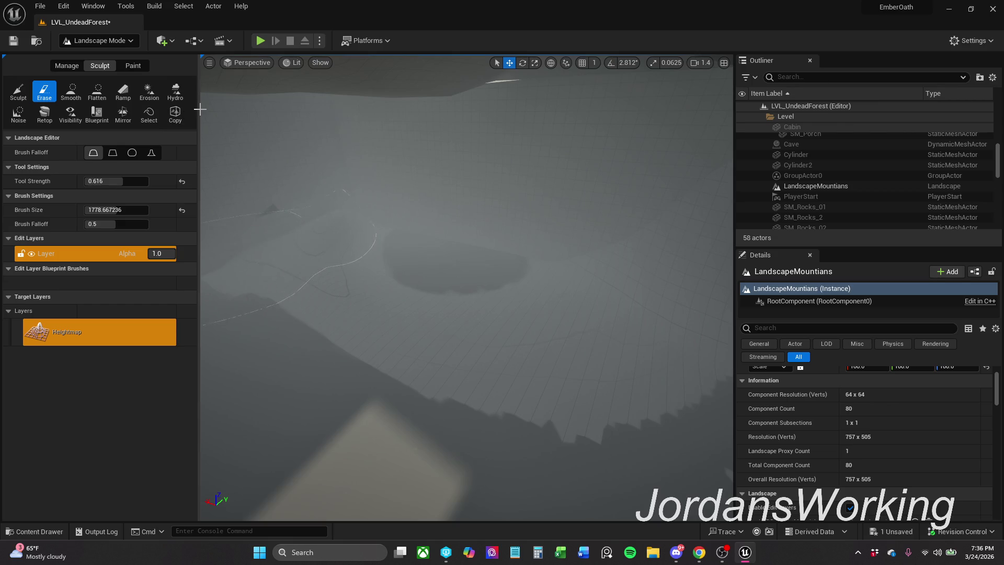
left_click_drag(198, 109, 157, 108)
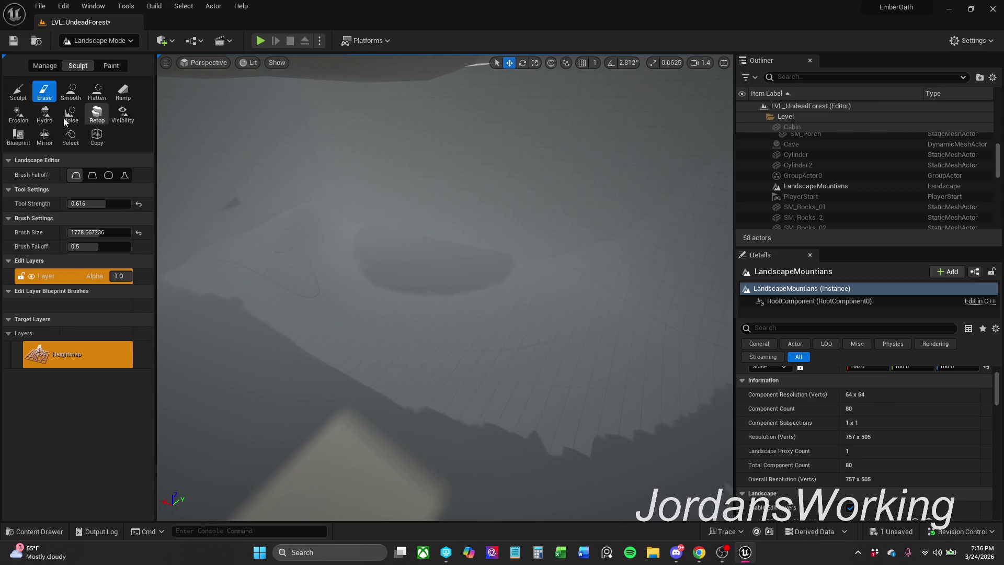
left_click_drag(95, 203, 81, 203)
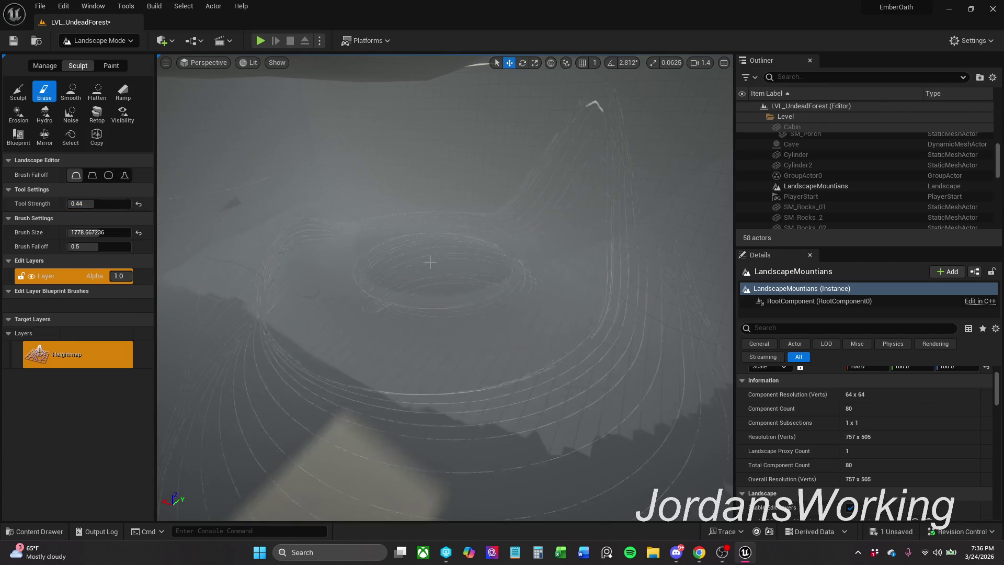
left_click_drag(97, 204, 90, 233)
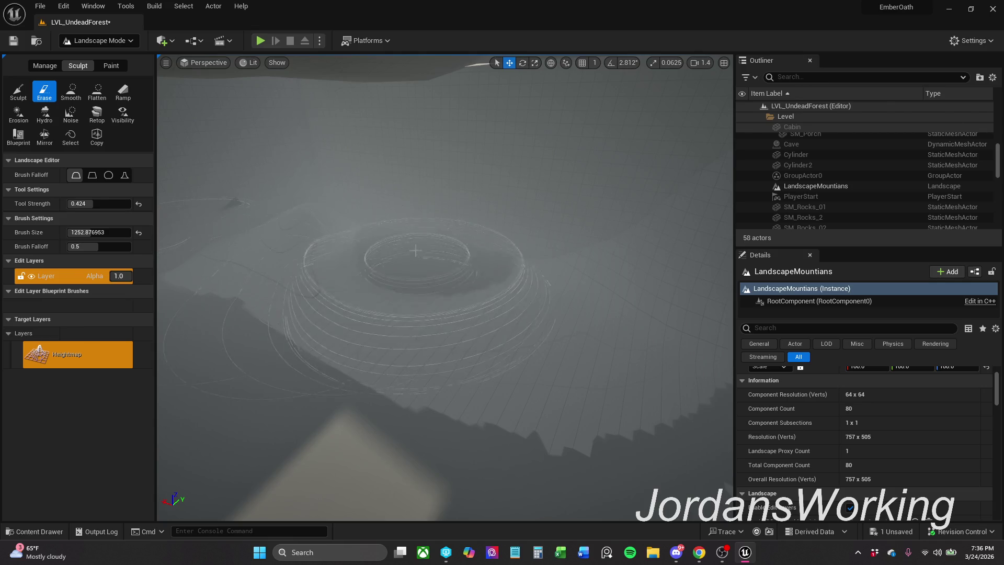
mouse_move(391, 331)
left_mouse_down()
mouse_move(542, 372)
mouse_move(572, 314)
left_mouse_up()
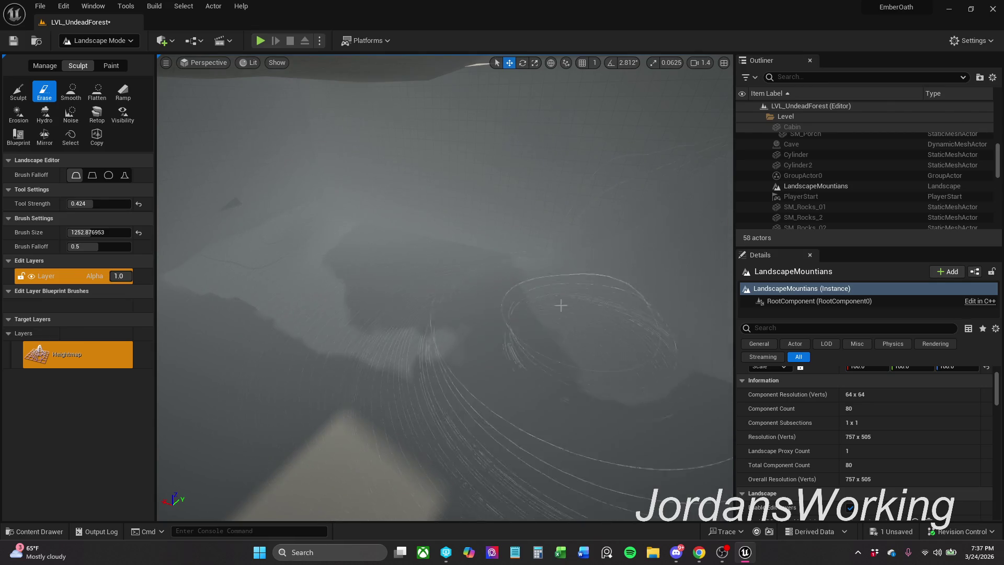
Reshape the terrain with Sculpt, then erase the raised rings and plateau back toward flat
left_click(17, 95)
mouse_move(432, 434)
left_mouse_down()
mouse_move(403, 366)
mouse_move(318, 317)
mouse_move(303, 335)
mouse_move(538, 307)
mouse_move(556, 253)
mouse_move(493, 241)
mouse_move(561, 277)
left_mouse_up()
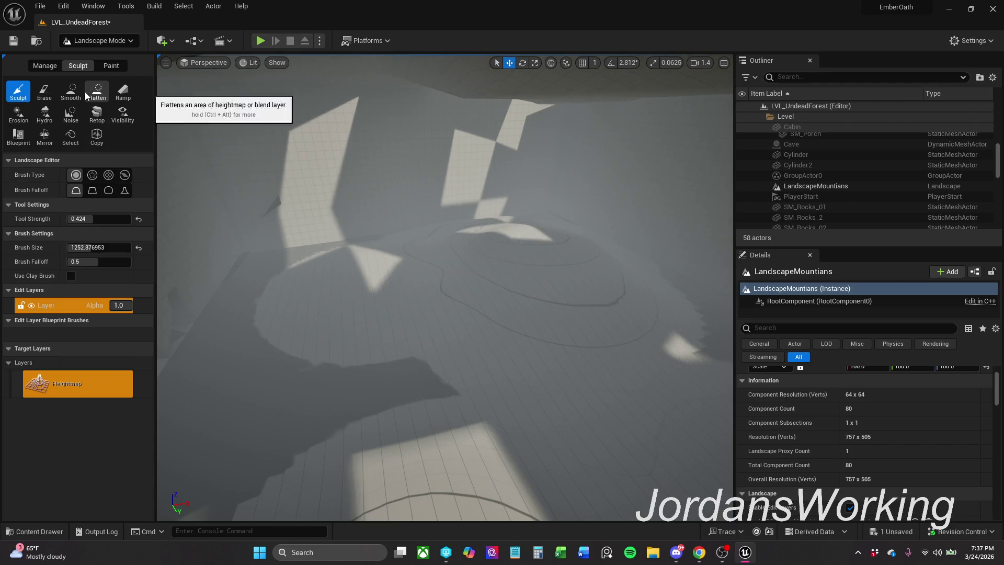
left_click(45, 92)
mouse_move(367, 263)
left_mouse_down()
mouse_move(334, 356)
mouse_move(348, 290)
mouse_move(518, 259)
left_mouse_up()
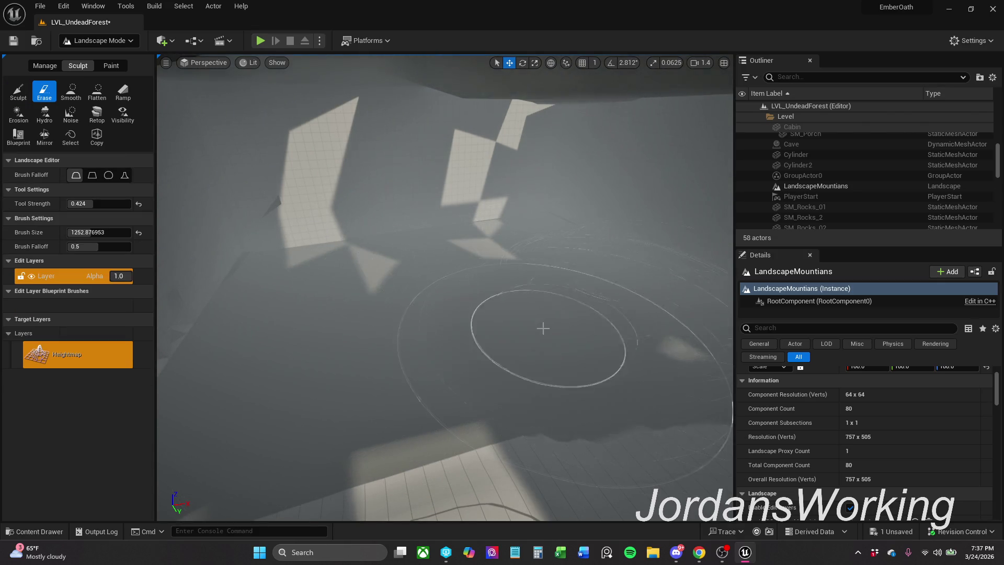
scroll(538, 319, "up", 3)
mouse_move(537, 310)
left_mouse_down()
mouse_move(437, 303)
mouse_move(473, 352)
mouse_move(399, 328)
mouse_move(626, 339)
mouse_move(450, 381)
left_mouse_up()
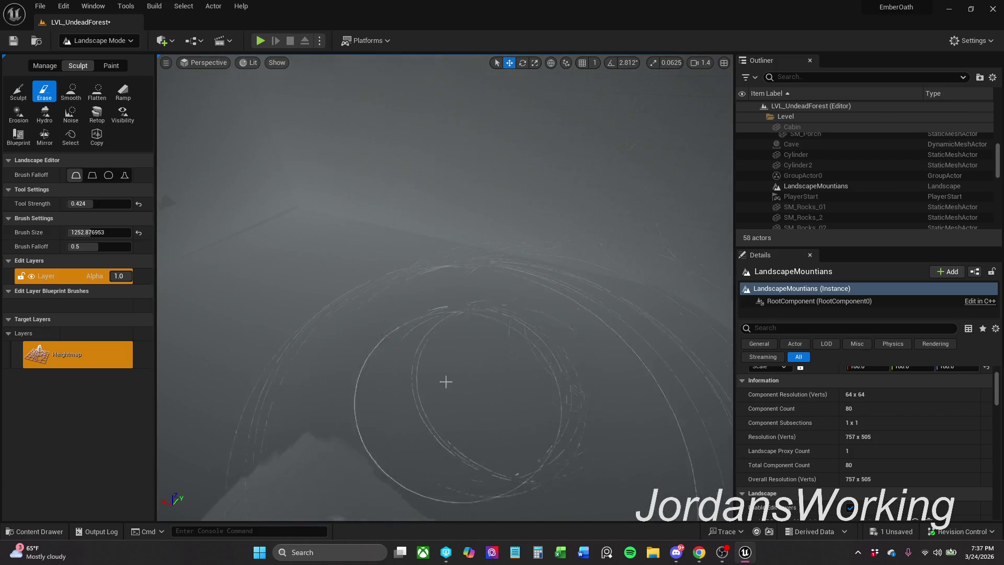
Select the Ramp tool, set to width 229.04 and side falloff 0.32
scroll(454, 405, "up", 5)
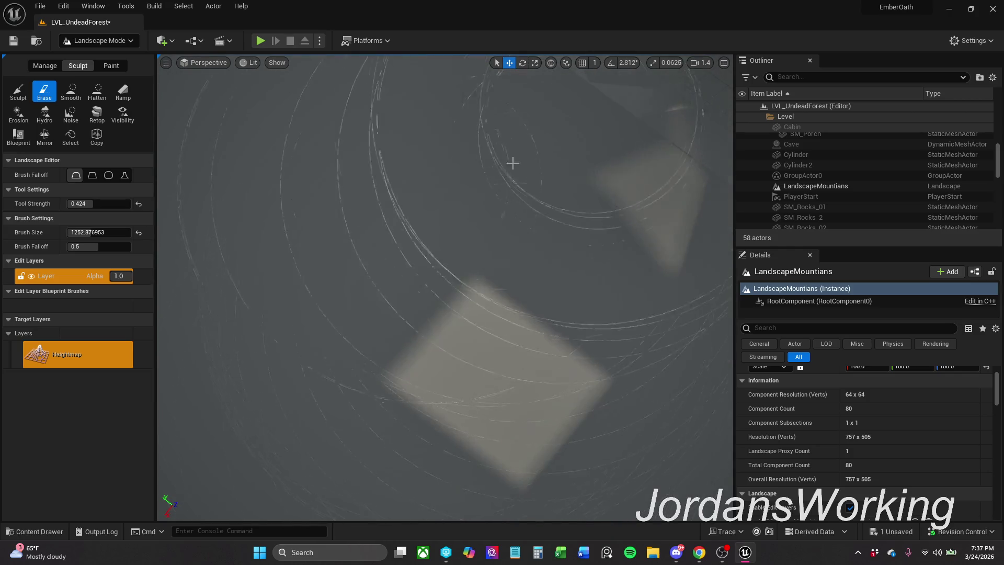
scroll(506, 294, "down", 2)
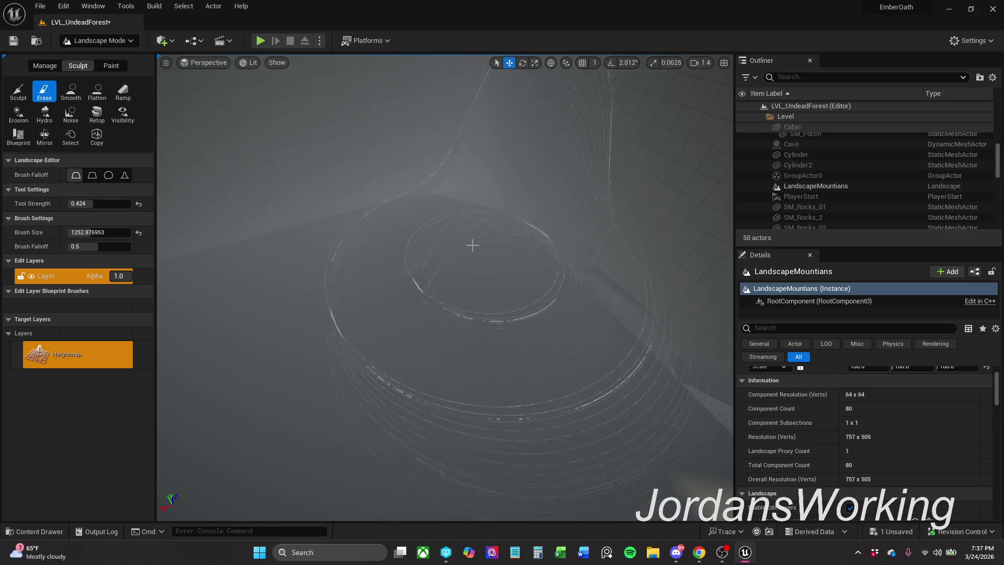
scroll(662, 391, "down", 2)
scroll(538, 345, "up", 3)
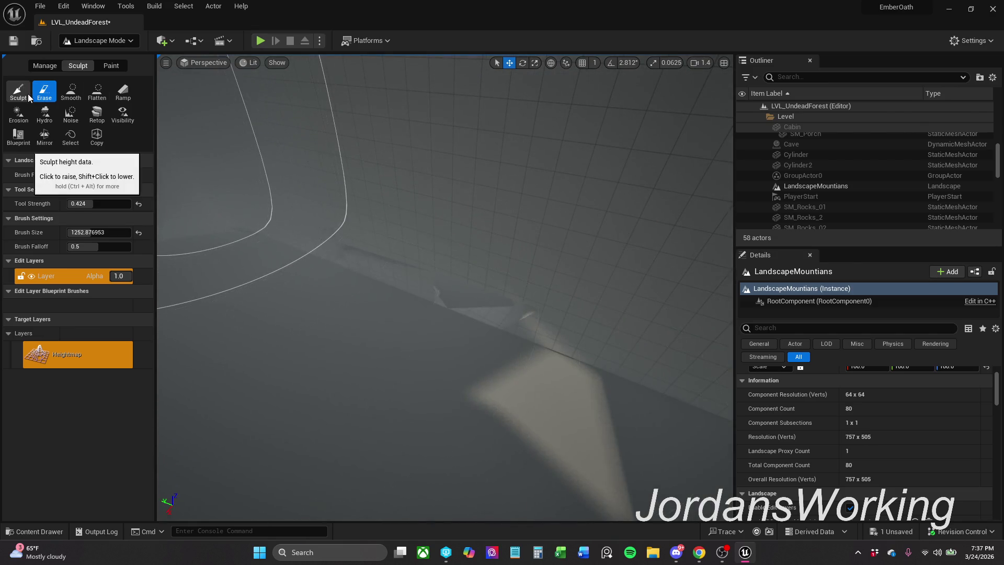
left_click(18, 94)
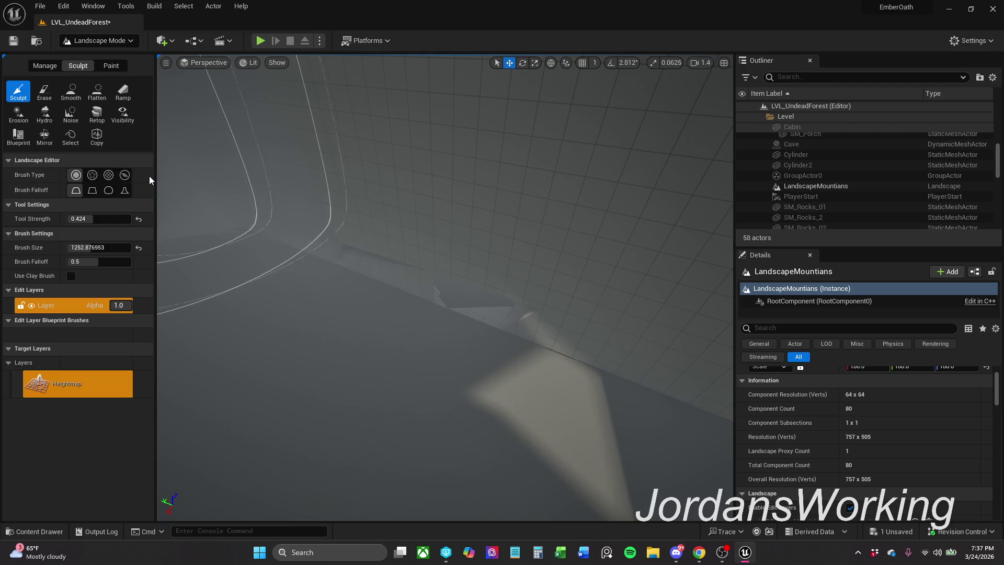
left_click(122, 94)
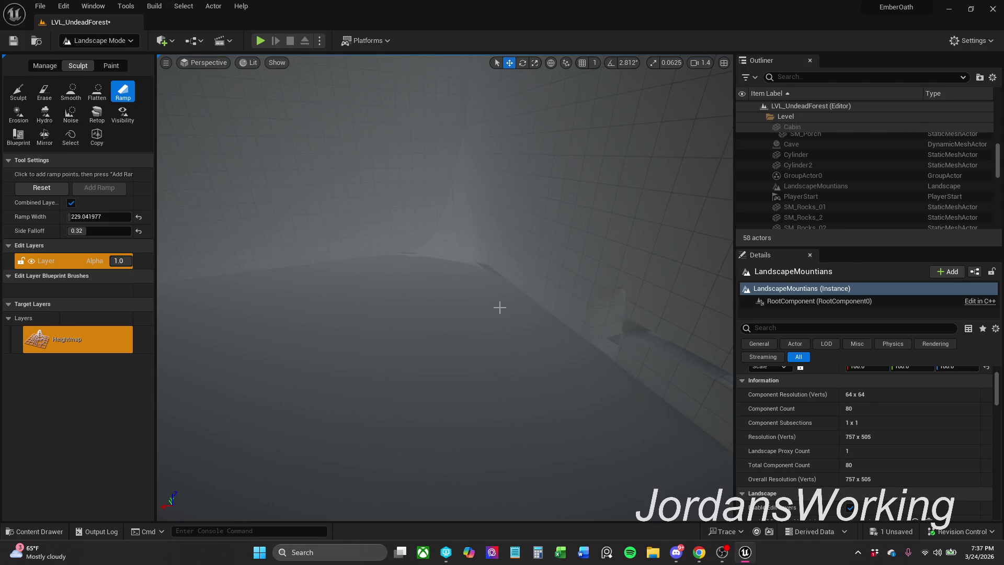
Place ramp start and raised end points and add the ramp to the landscape
left_click(473, 339)
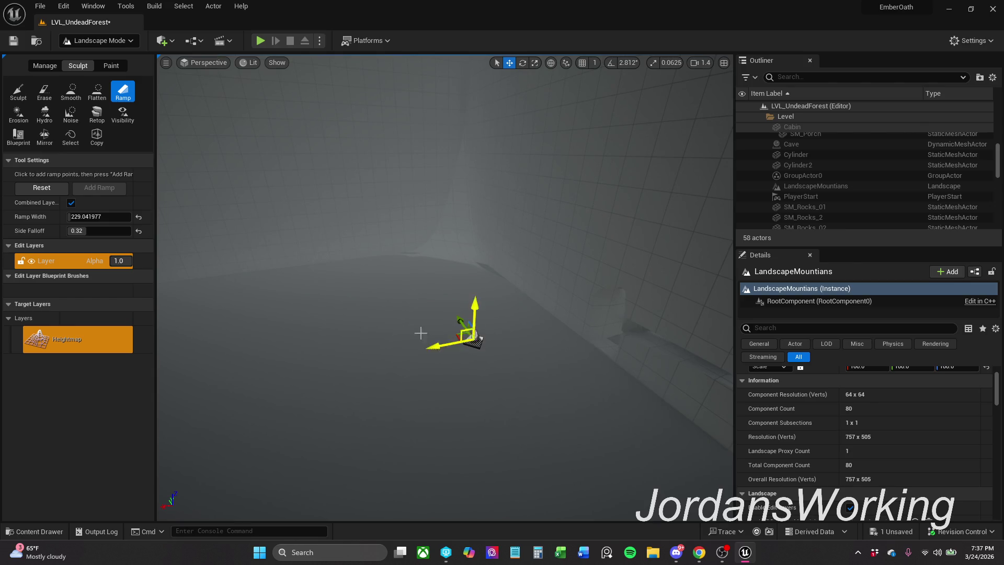
left_click_drag(251, 282, 251, 282)
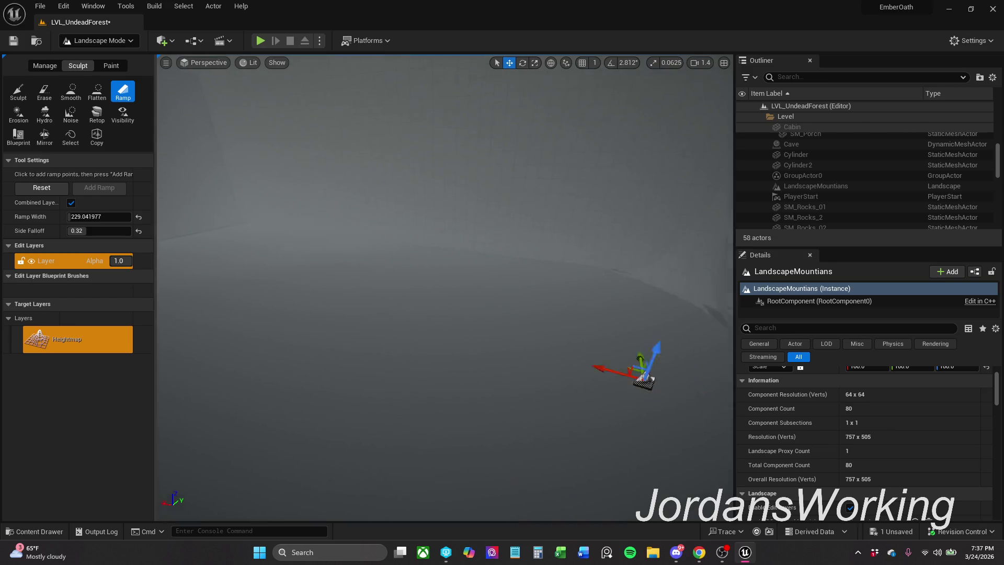
left_click(292, 241)
left_click_drag(289, 220, 347, 67)
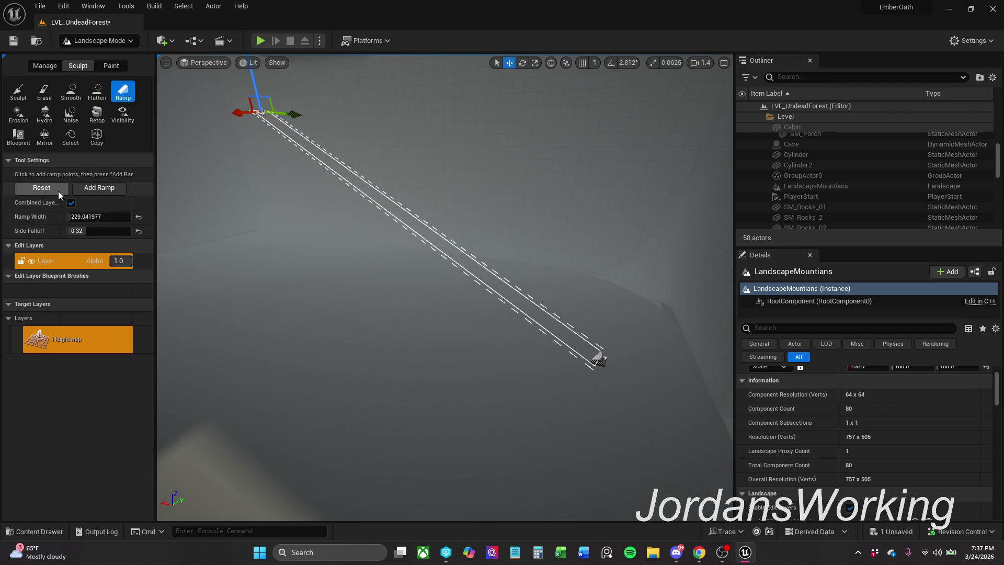
left_click(105, 186)
mouse_move(444, 287)
left_mouse_down()
mouse_move(503, 261)
mouse_move(435, 195)
left_mouse_up()
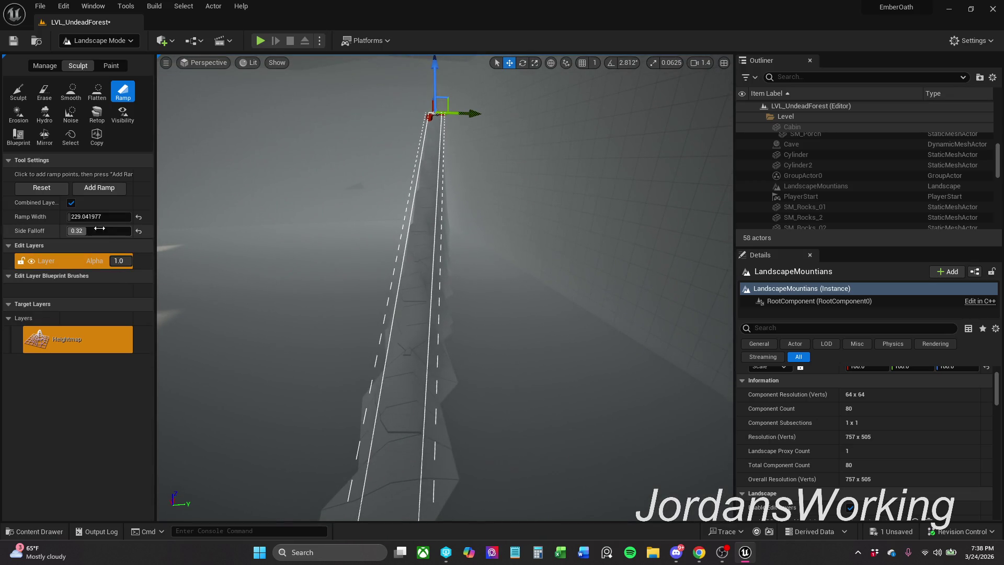
Widen the ramp to about 721 units and apply it
left_click_drag(98, 220, 146, 220)
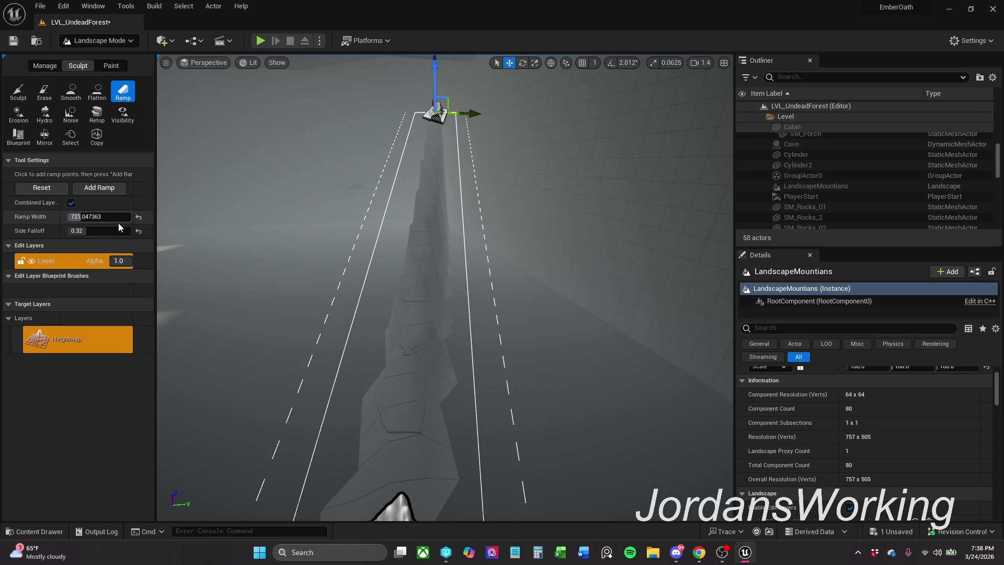
left_click(116, 189)
mouse_move(275, 126)
left_mouse_down()
mouse_move(319, 121)
mouse_move(276, 125)
mouse_move(298, 128)
left_mouse_up()
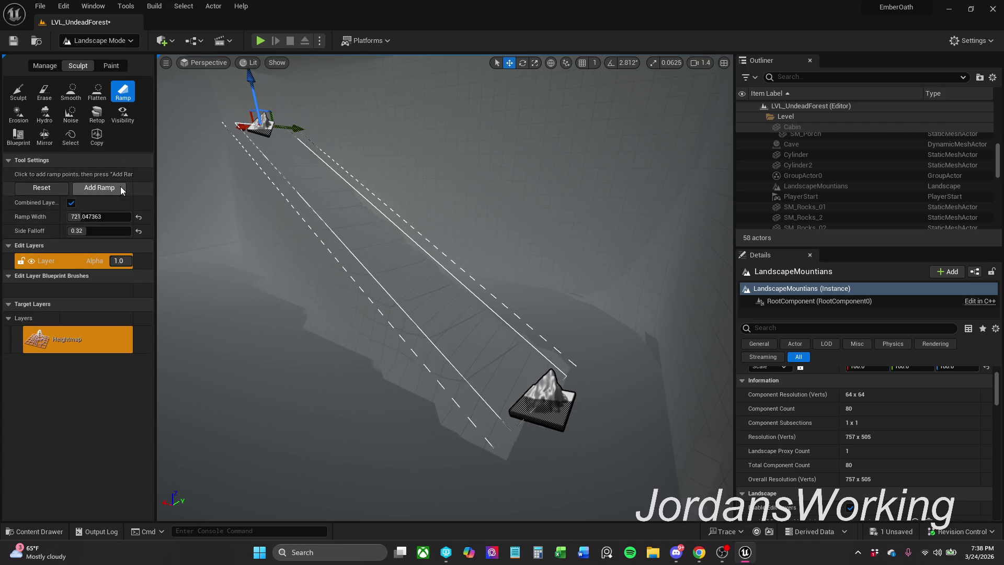
left_click(111, 186)
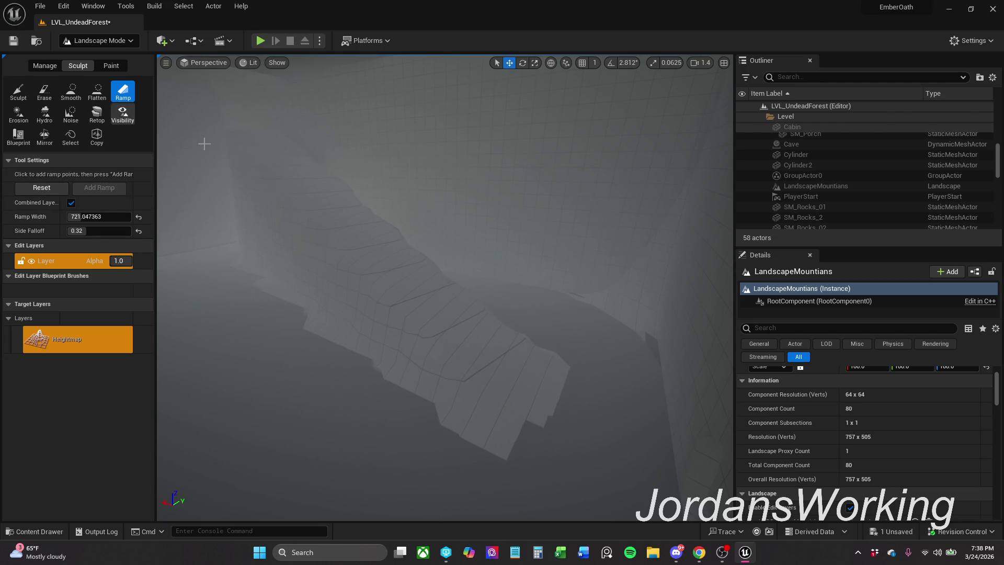
Fly along the ramp through the cave and place a new ramp start on the plateau
left_click_drag(502, 381, 502, 381)
left_click_drag(558, 430, 559, 430)
left_click_drag(547, 381, 520, 362)
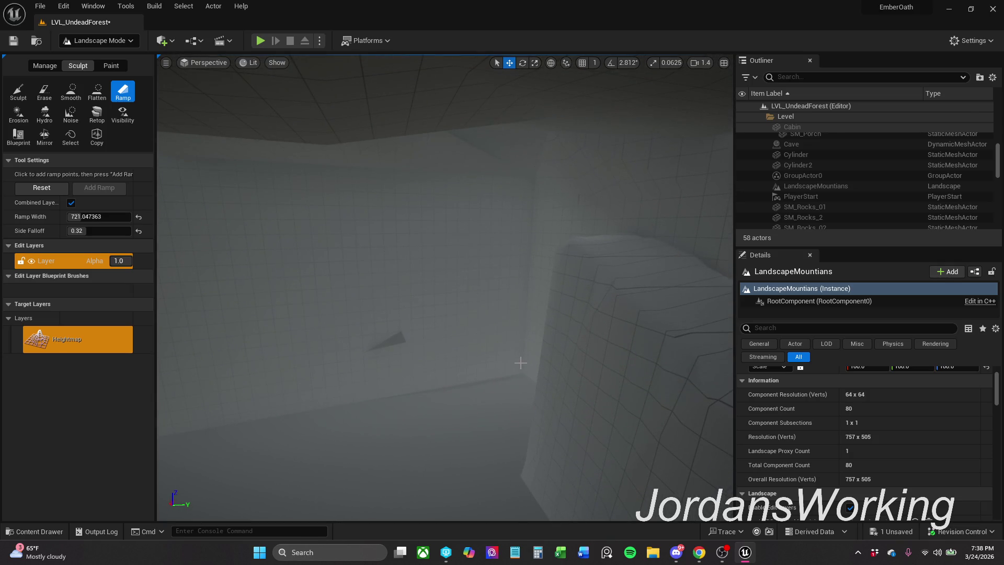
mouse_move(461, 329)
left_mouse_down()
mouse_move(396, 173)
mouse_move(448, 281)
left_mouse_up()
left_click(449, 278)
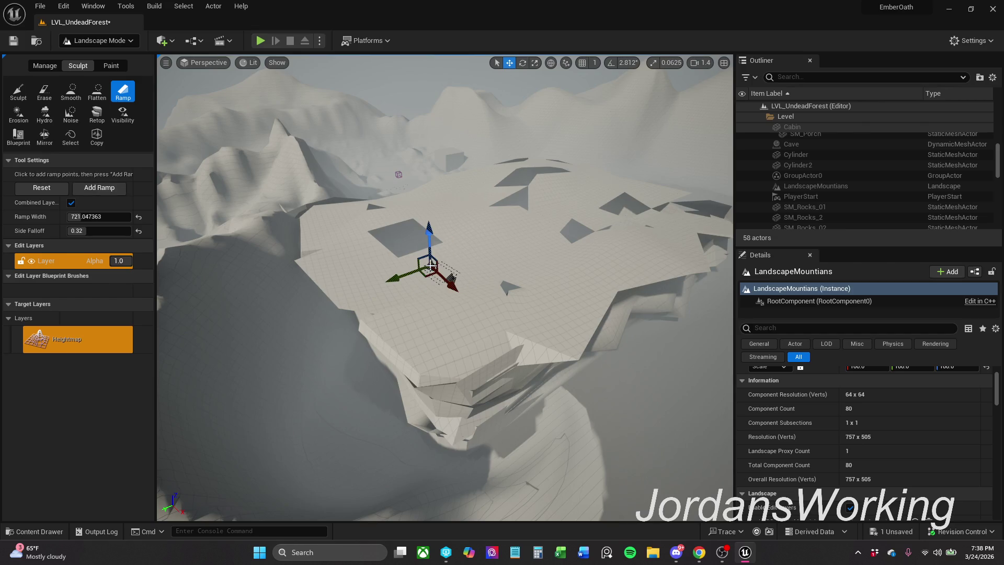
Discard the plateau ramp points via Sculpt and switch the editor to Modeling Mode
left_click(494, 266)
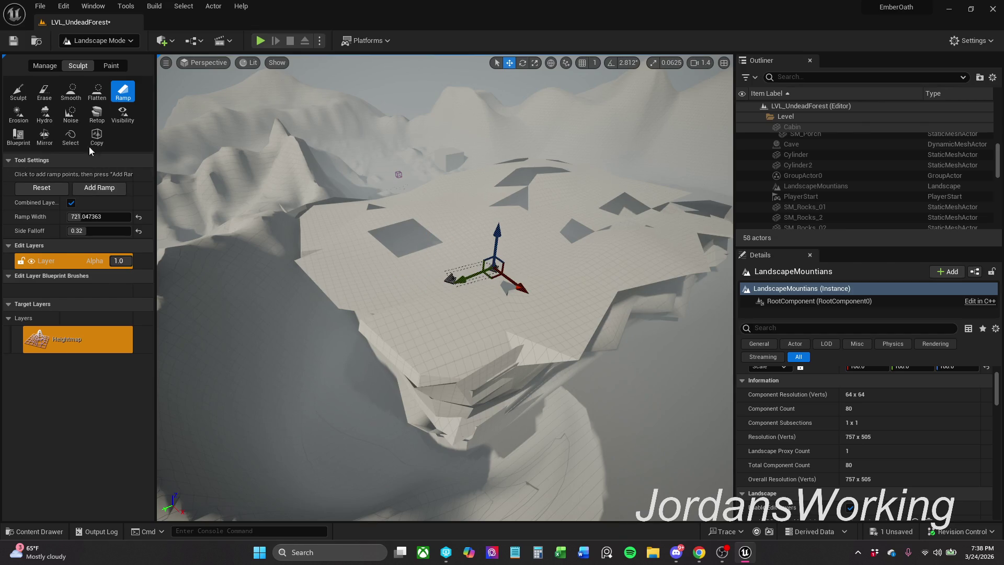
left_click(18, 91)
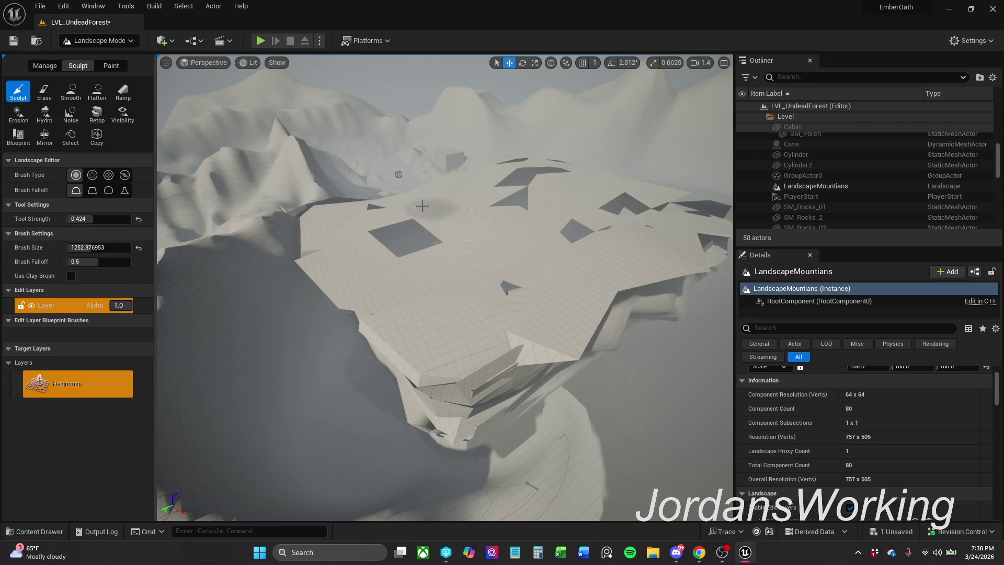
left_click(100, 40)
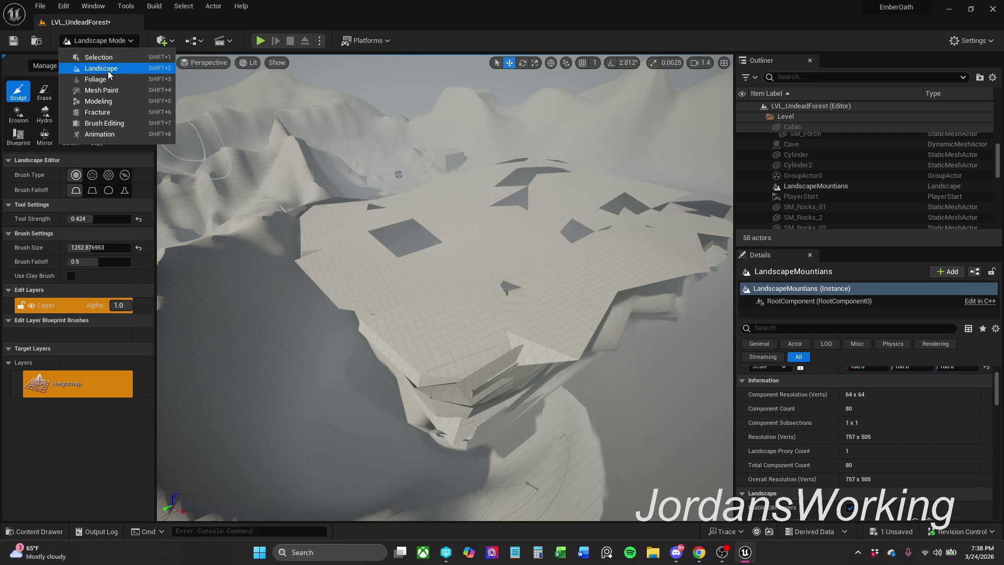
left_click(120, 102)
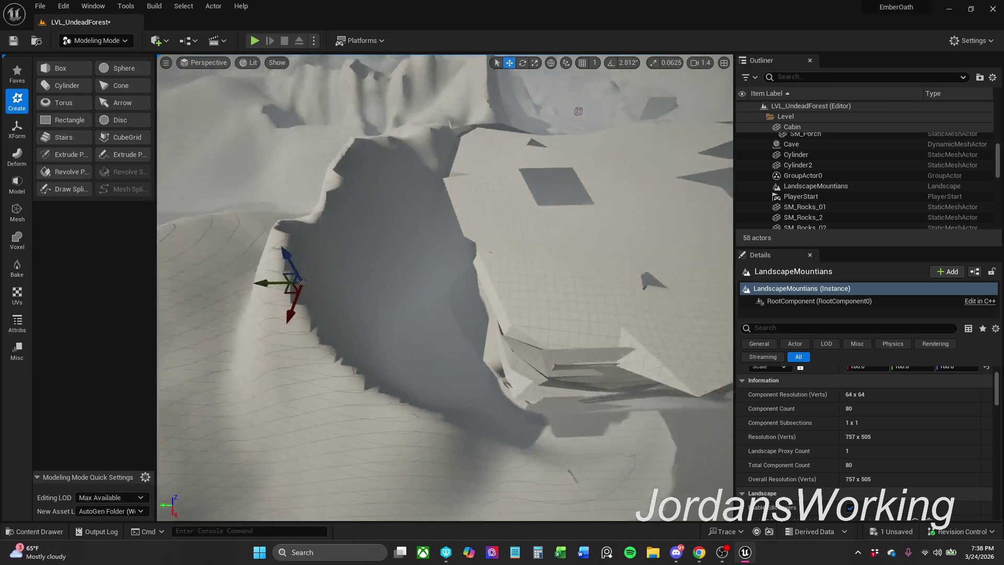
Open the Cave mesh in the Model category's PolyGroup Edit tool
left_click_drag(438, 186, 361, 290)
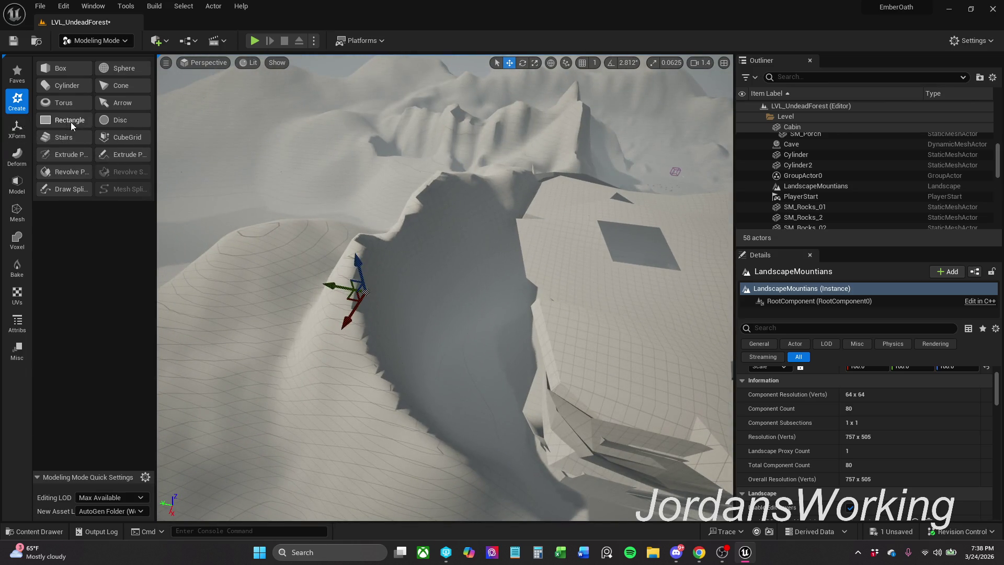
left_click(17, 183)
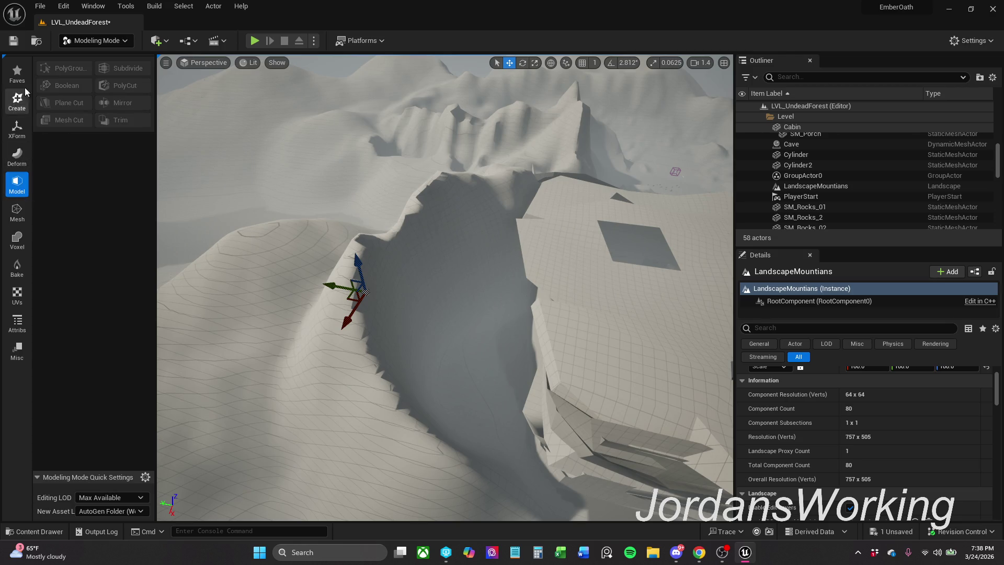
left_click(623, 299)
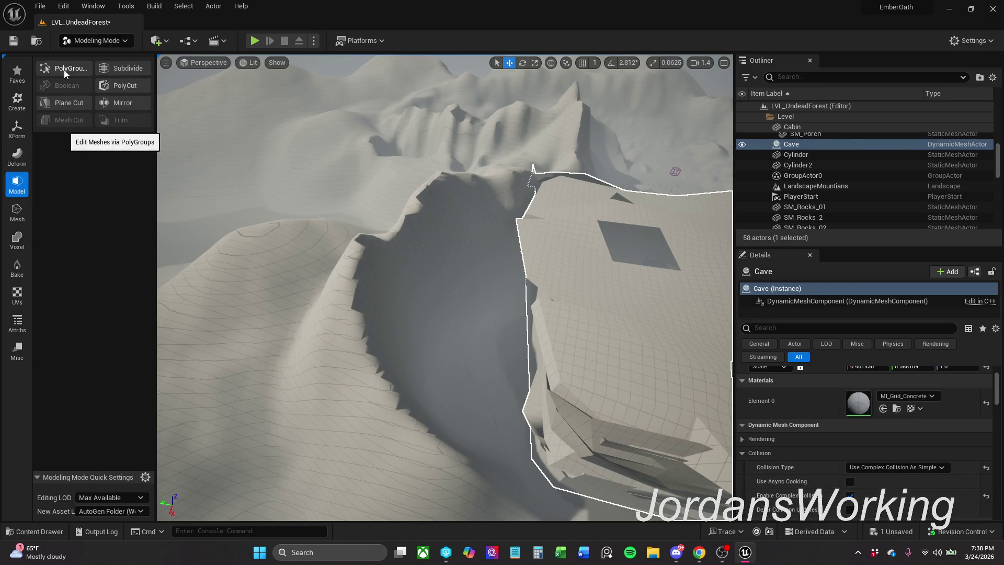
left_click(64, 70)
left_click_drag(440, 344, 440, 343)
Select the Cave mesh's top polygroups and raise them to heighten the walls
left_click(93, 432)
left_click_drag(388, 345, 388, 345)
left_click_drag(407, 256, 407, 257)
scroll(408, 256, "down", 4)
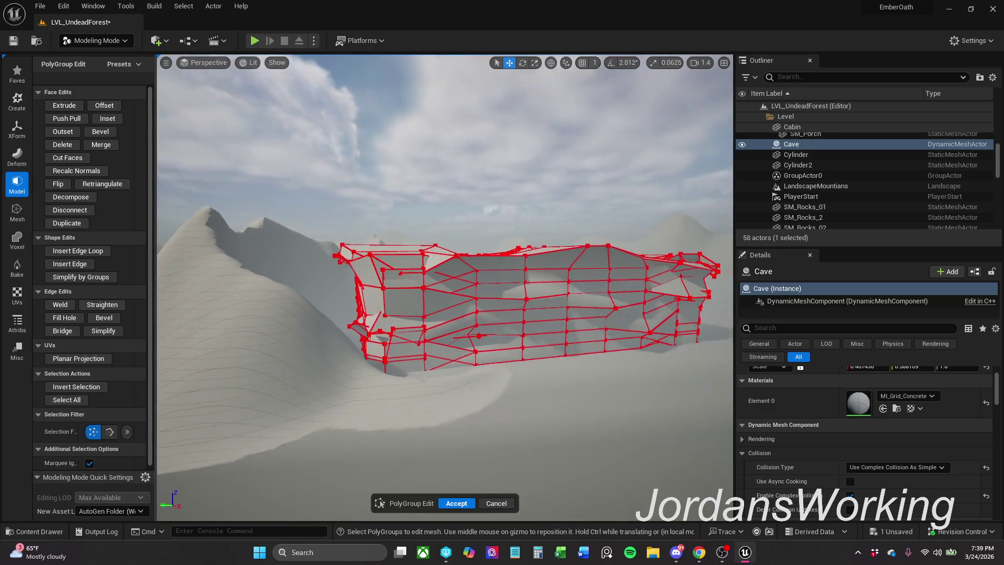
mouse_move(325, 234)
left_mouse_down()
mouse_move(382, 264)
mouse_move(520, 278)
mouse_move(693, 263)
left_mouse_up()
left_click_drag(482, 227, 483, 192)
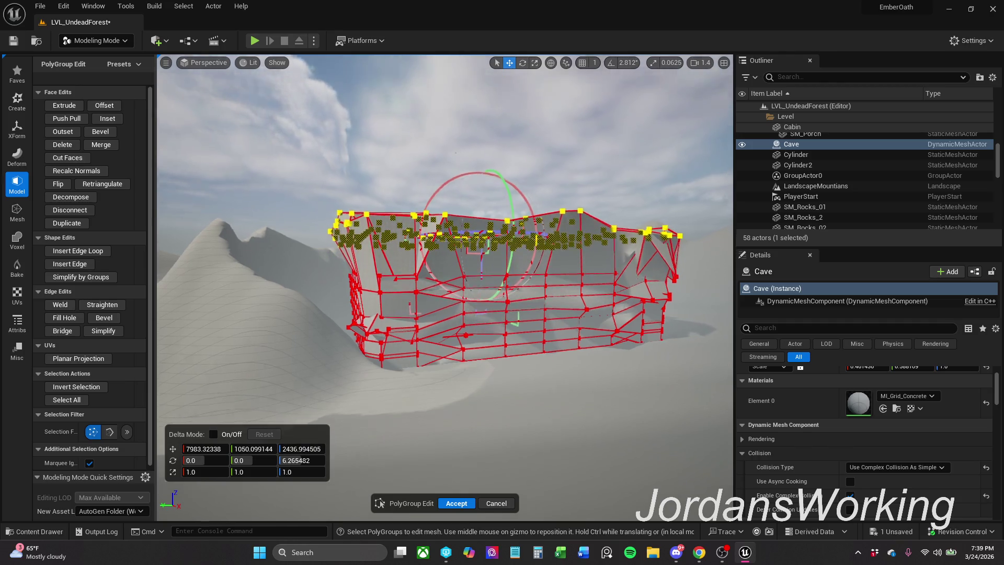
Fly inside the cave and raise a ceiling corner vertex high
scroll(444, 288, "up", 5)
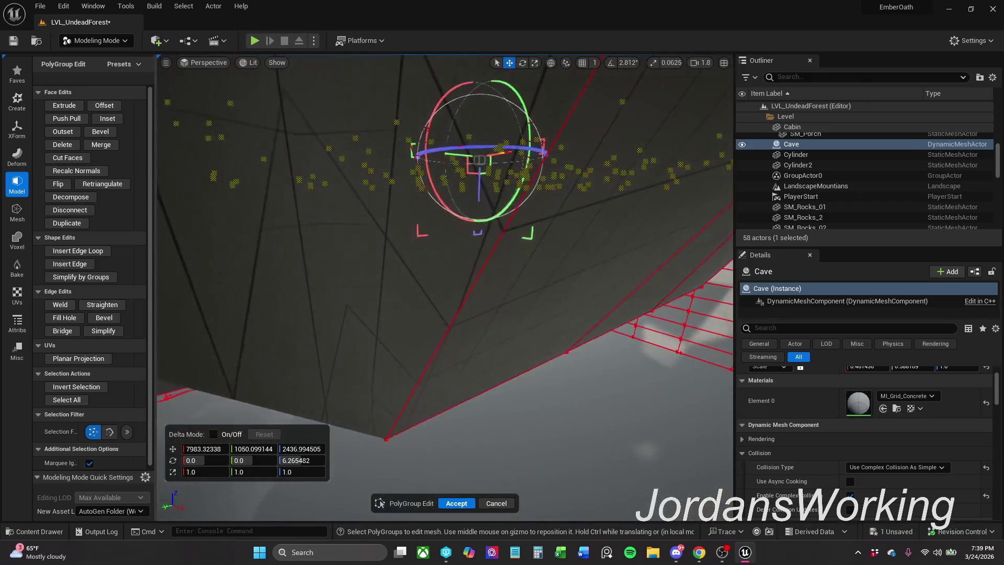
key("s")
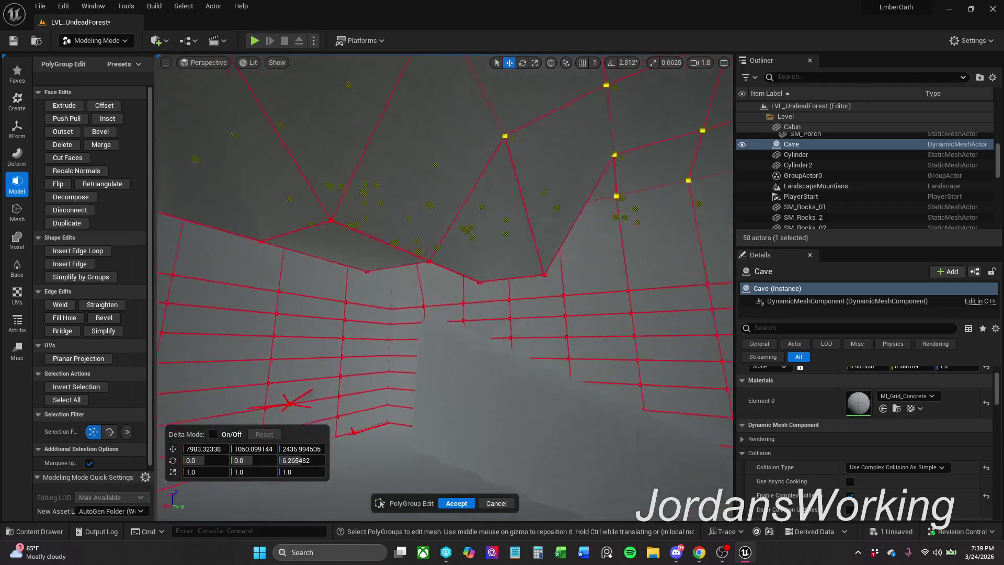
key("s")
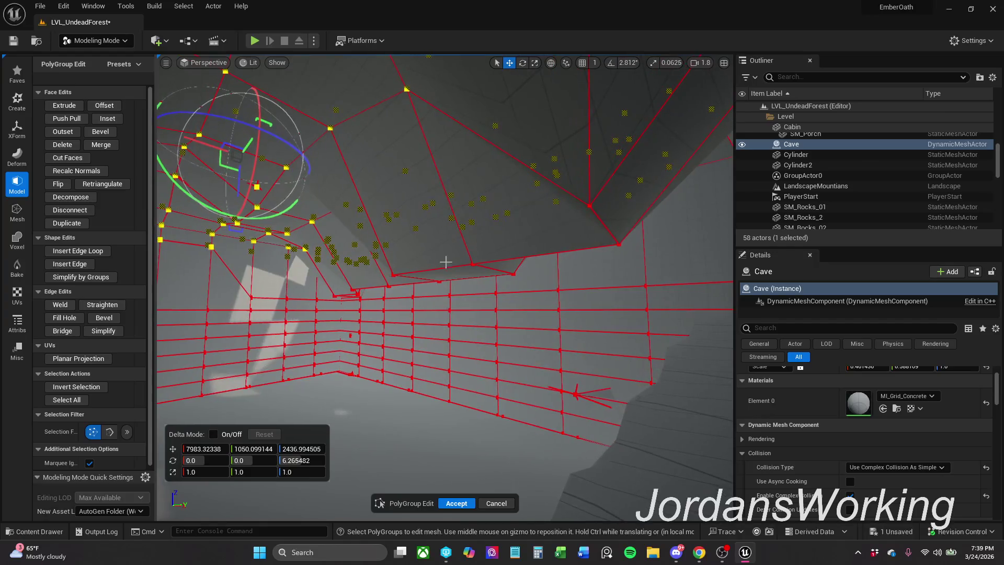
key("s")
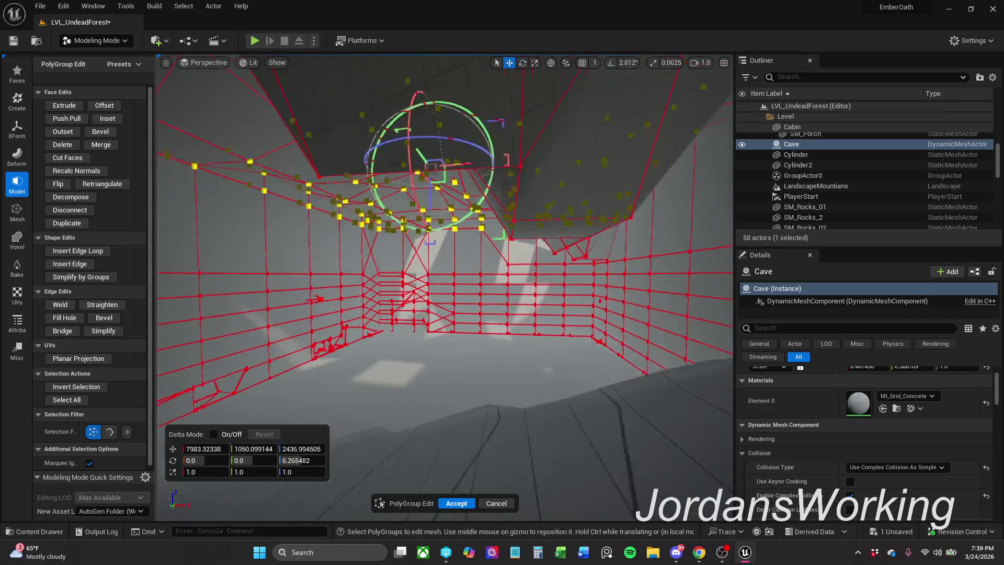
key("w")
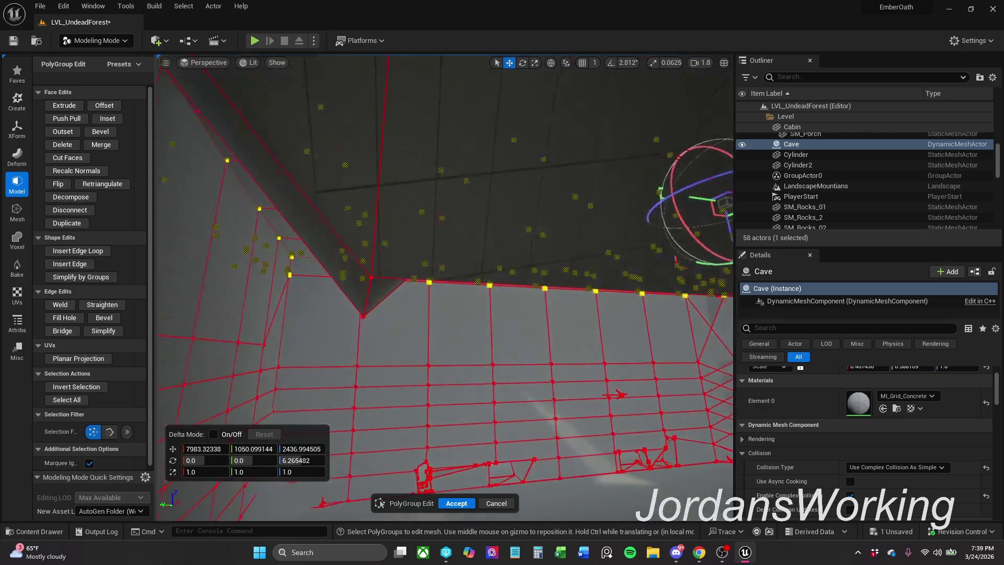
key("s")
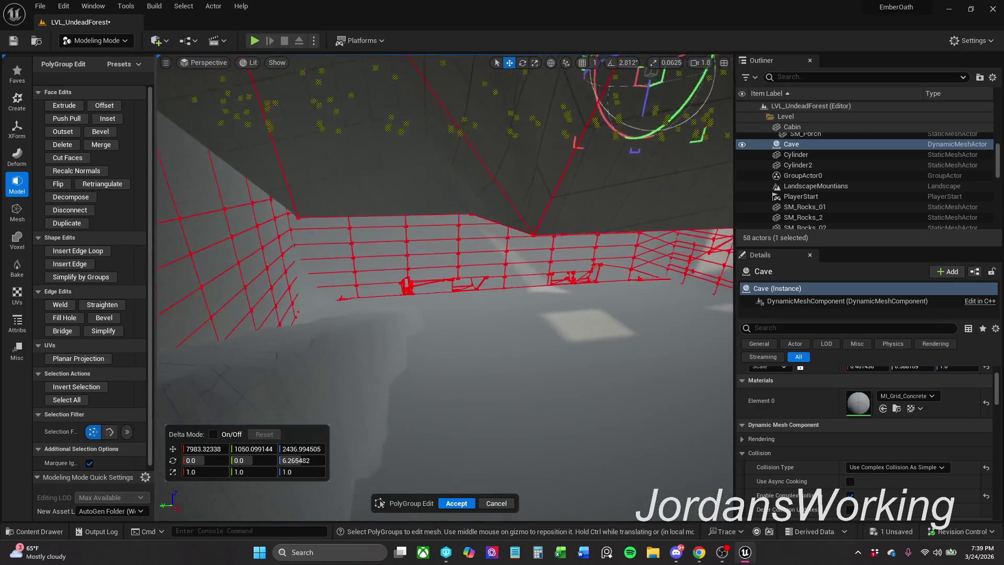
key("w")
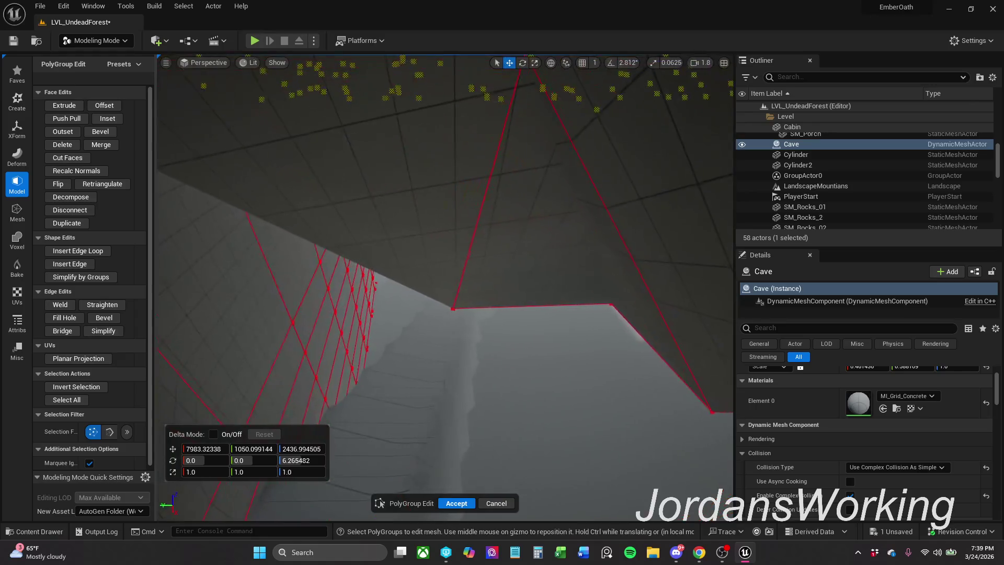
left_click(453, 309)
key("w")
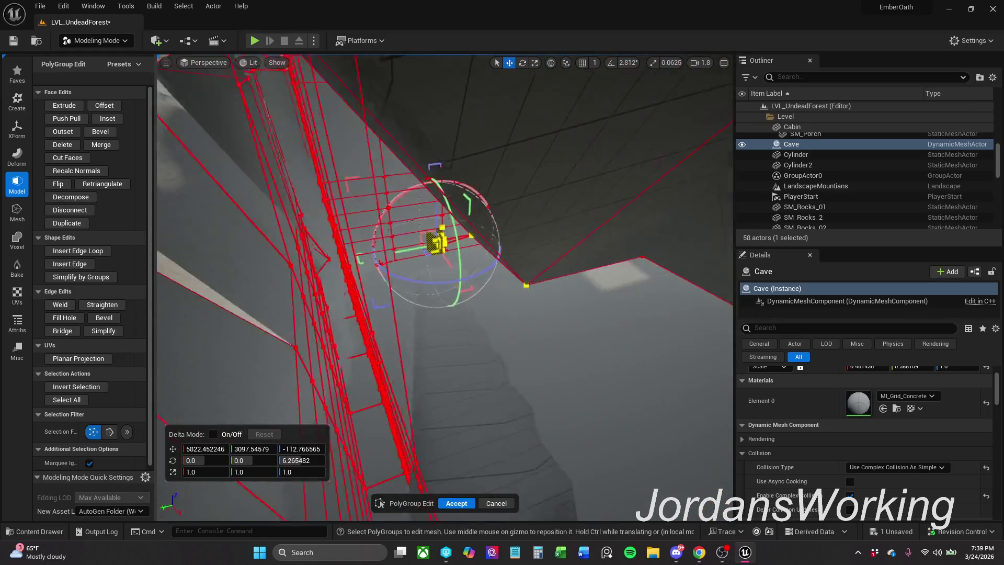
left_click(467, 246)
left_click_drag(450, 237, 463, 81)
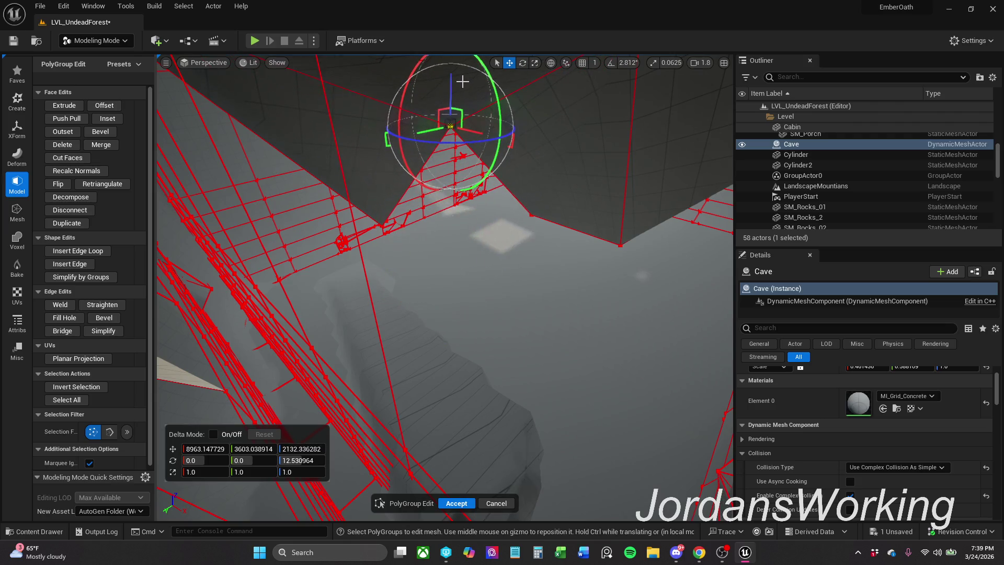
Pull several more ceiling corner vertices upward and outward
left_click(532, 207)
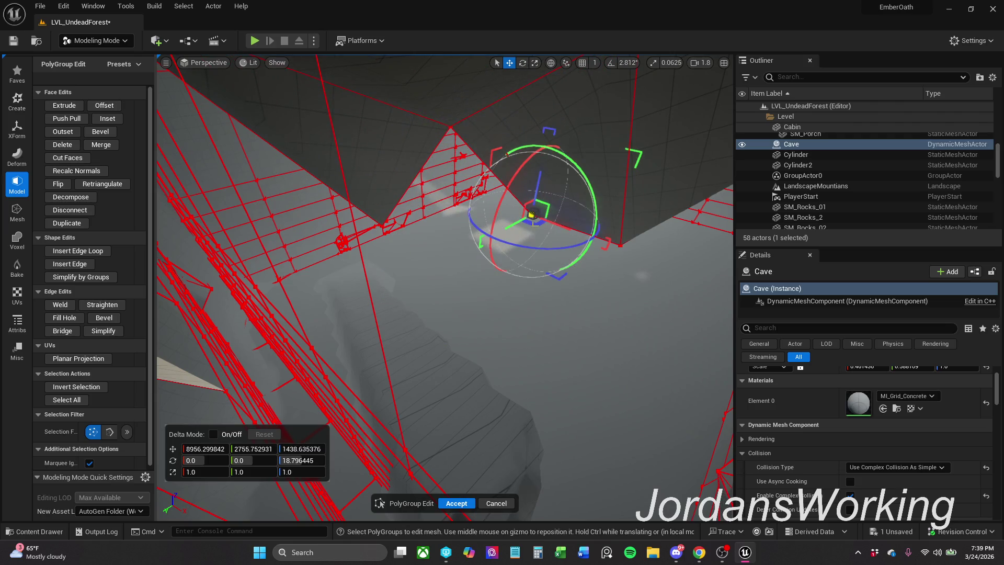
mouse_move(532, 214)
left_mouse_down()
mouse_move(564, 176)
mouse_move(447, 269)
mouse_move(476, 179)
left_mouse_up()
left_click(580, 160)
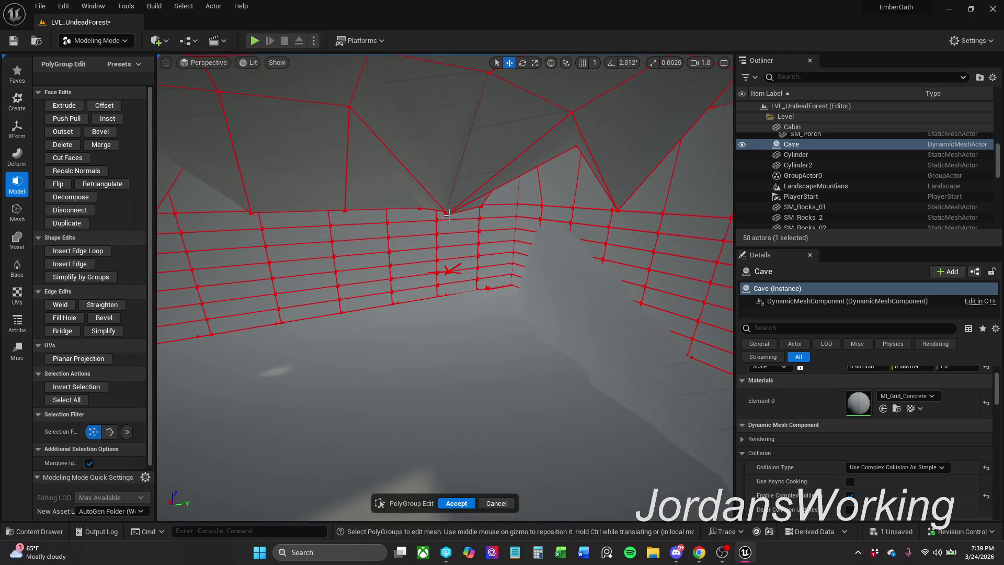
mouse_move(448, 216)
left_mouse_down()
mouse_move(412, 229)
mouse_move(492, 222)
mouse_move(495, 173)
mouse_move(478, 163)
left_mouse_up()
left_click_drag(553, 218, 541, 168)
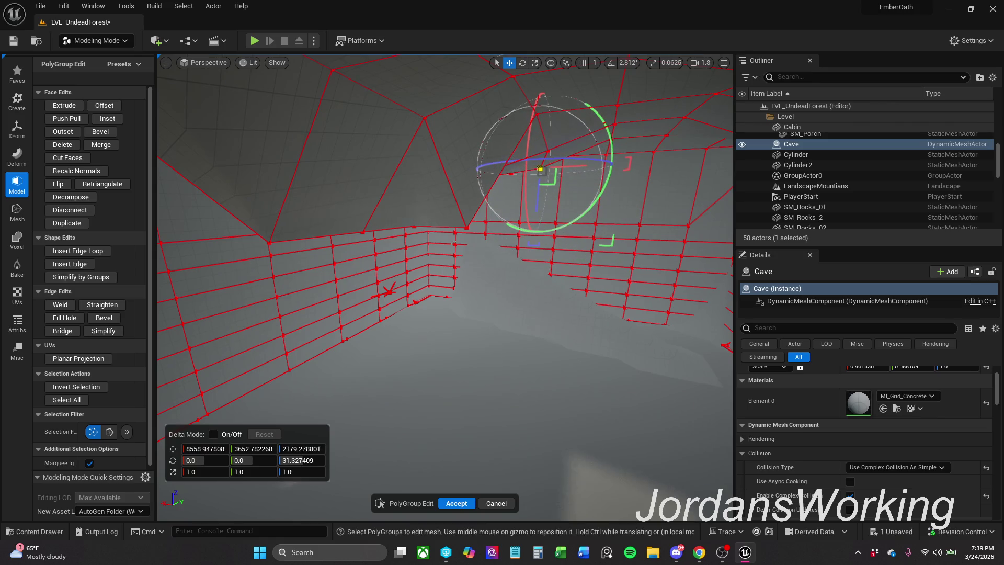
left_click_drag(465, 222, 439, 152)
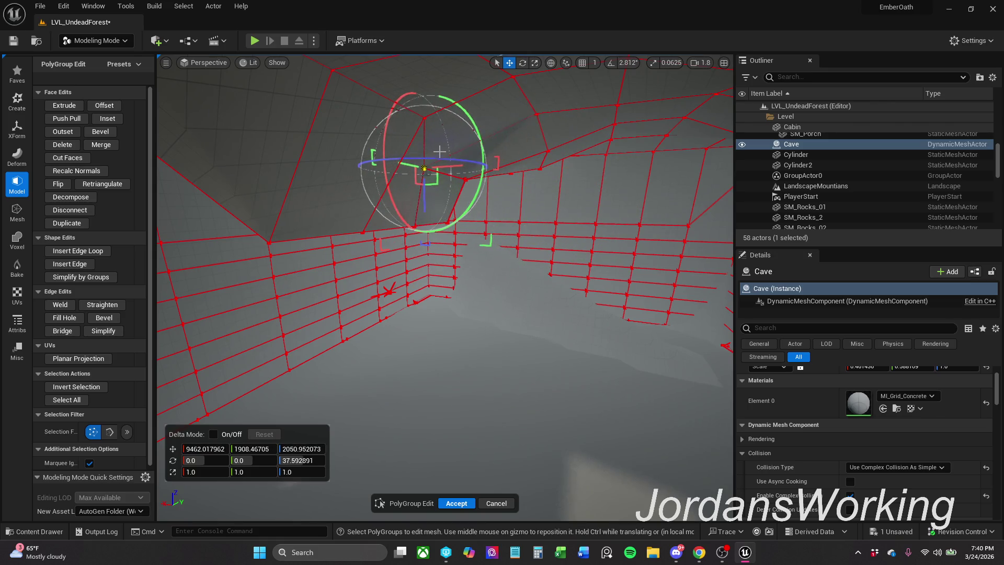
left_click(363, 231)
mouse_move(378, 221)
left_mouse_down()
mouse_move(330, 162)
mouse_move(345, 168)
left_mouse_up()
key("Escape")
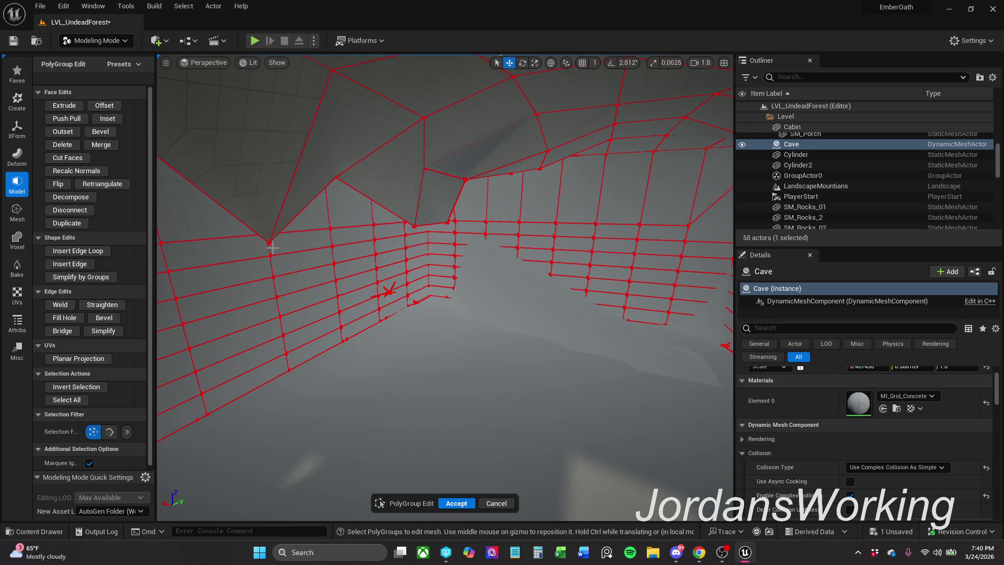
Raise further ceiling vertices, including one near the back wall
left_click(270, 243)
mouse_move(282, 231)
left_mouse_down()
mouse_move(262, 209)
mouse_move(242, 131)
left_mouse_up()
left_click(415, 225)
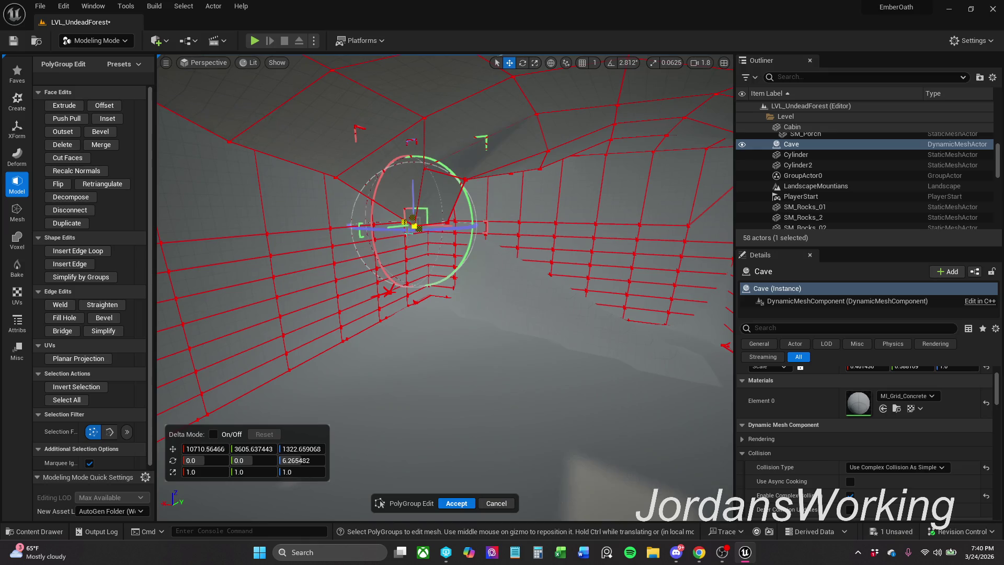
key("Escape")
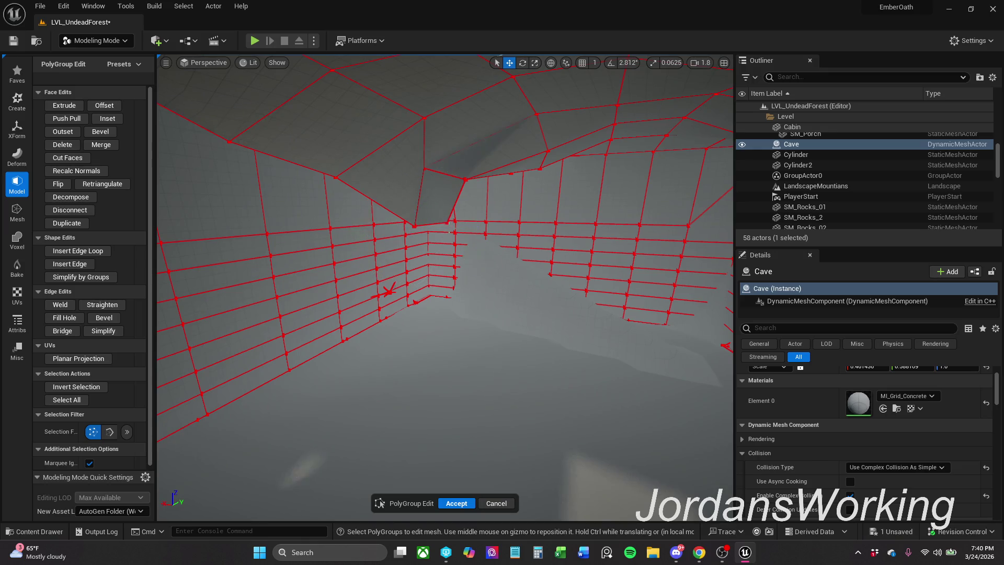
left_click(449, 221)
mouse_move(449, 222)
left_mouse_down()
mouse_move(421, 172)
mouse_move(419, 229)
left_mouse_up()
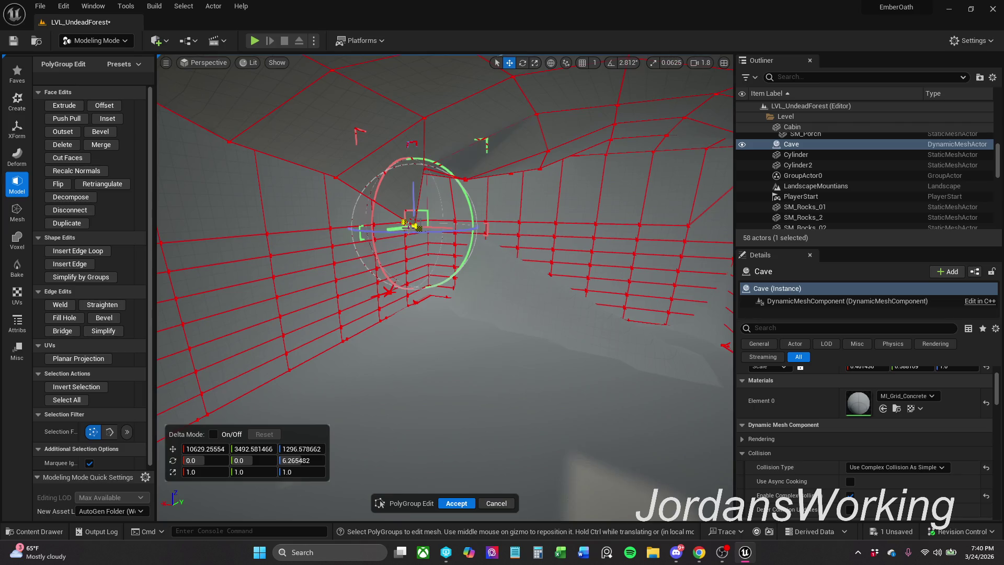
left_click(406, 235)
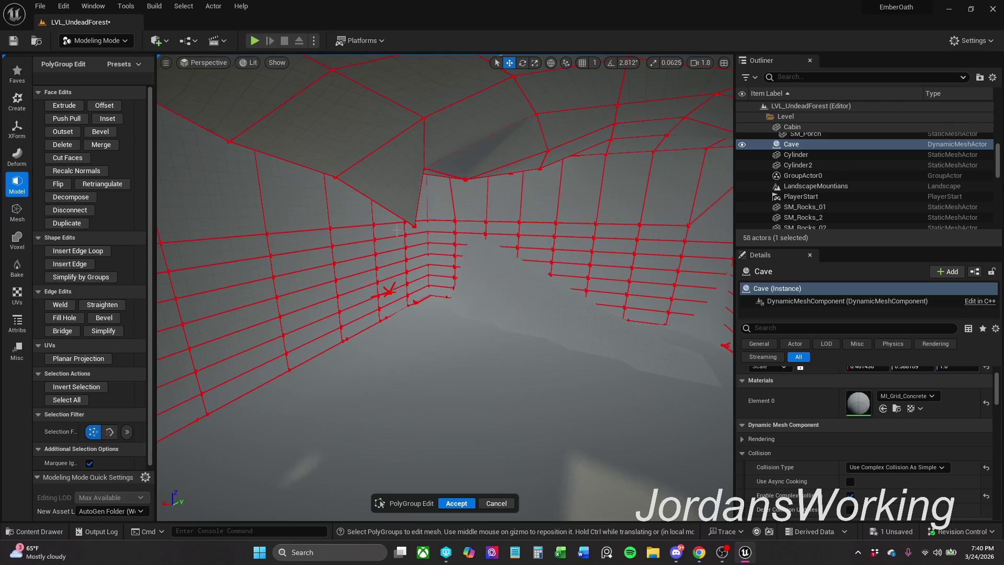
left_click(414, 226)
left_click_drag(430, 214, 401, 158)
mouse_move(490, 206)
left_mouse_down()
mouse_move(413, 217)
mouse_move(496, 199)
left_mouse_up()
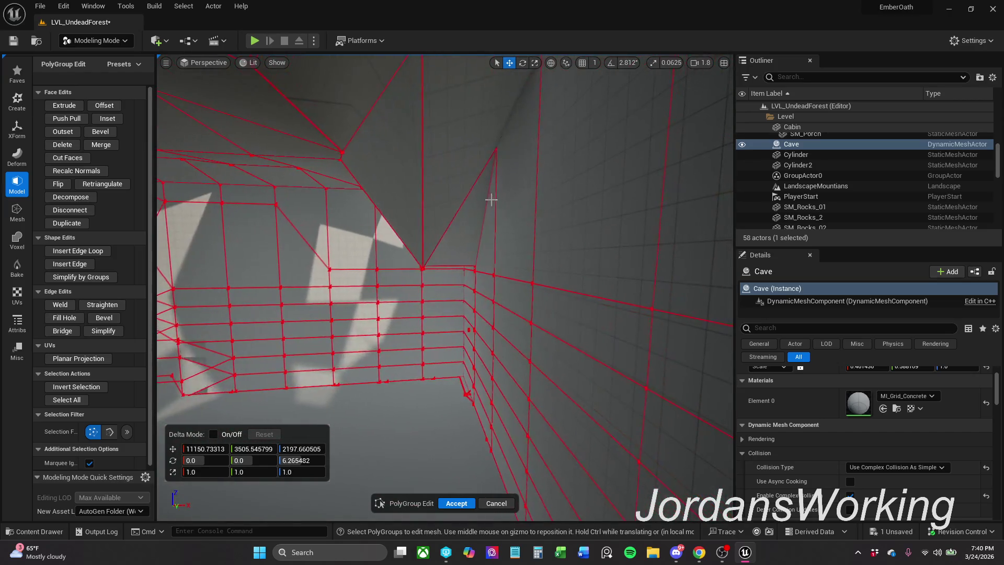
Raise one last ceiling vertex and Accept the PolyGroup edits
left_click_drag(422, 266, 433, 168)
mouse_move(365, 386)
left_mouse_down()
mouse_move(314, 386)
mouse_move(449, 219)
left_mouse_up()
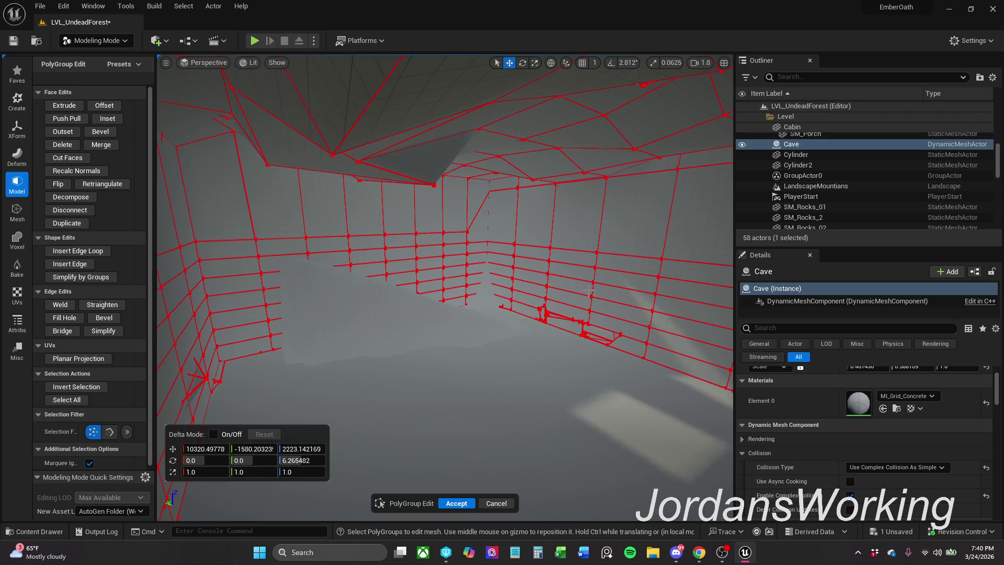
scroll(446, 270, "down", 3)
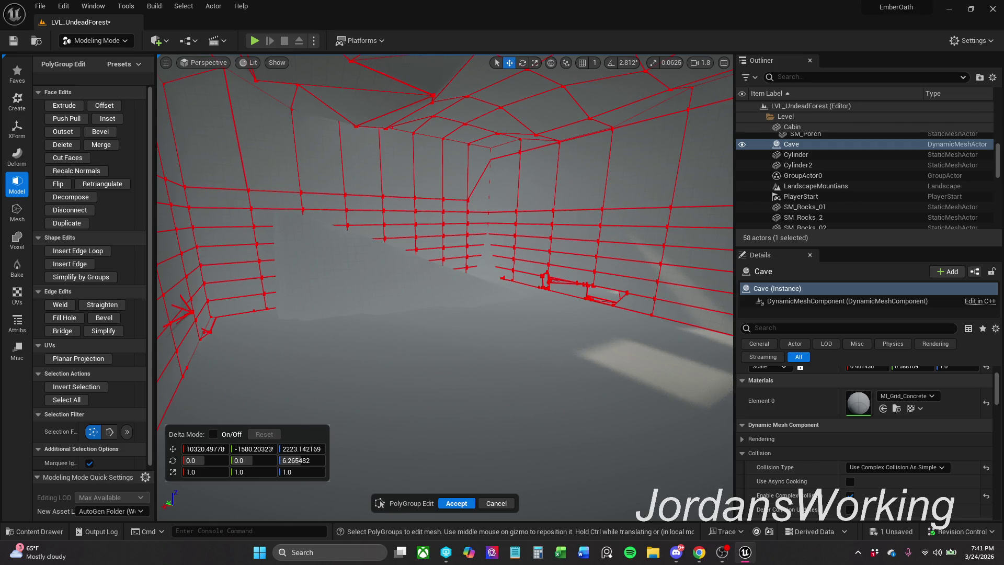
mouse_move(389, 342)
left_mouse_down()
mouse_move(389, 314)
mouse_move(389, 351)
left_mouse_up()
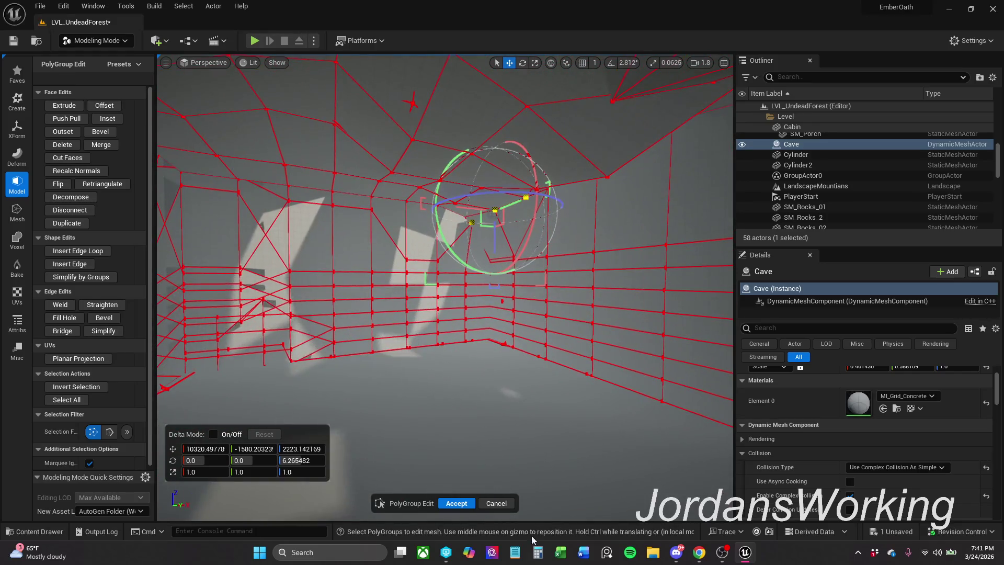
left_click(461, 504)
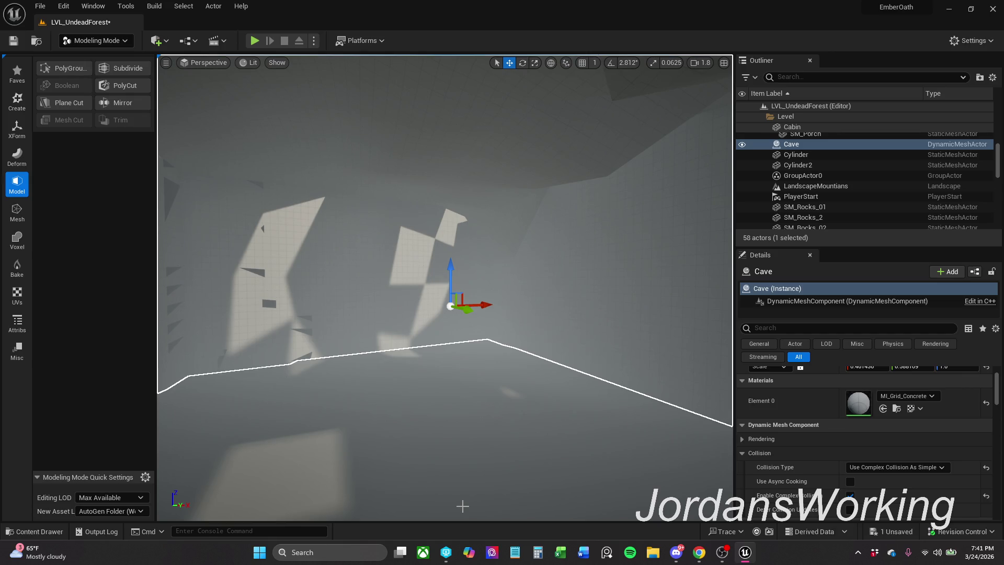
Save the LVL_UndeadForest level with the reshaped cave
mouse_move(461, 492)
left_mouse_down()
mouse_move(499, 461)
mouse_move(500, 478)
left_mouse_up()
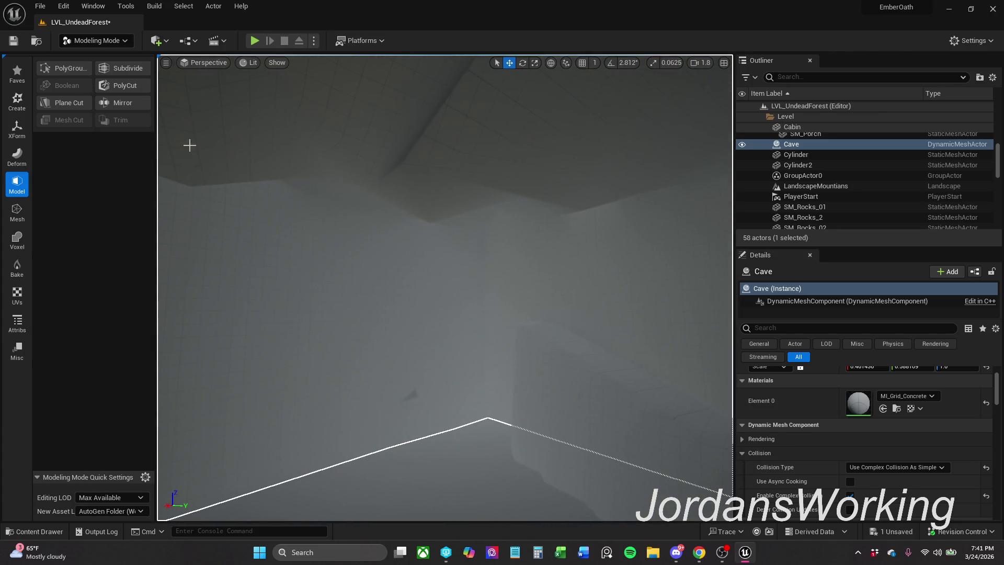
left_click(21, 42)
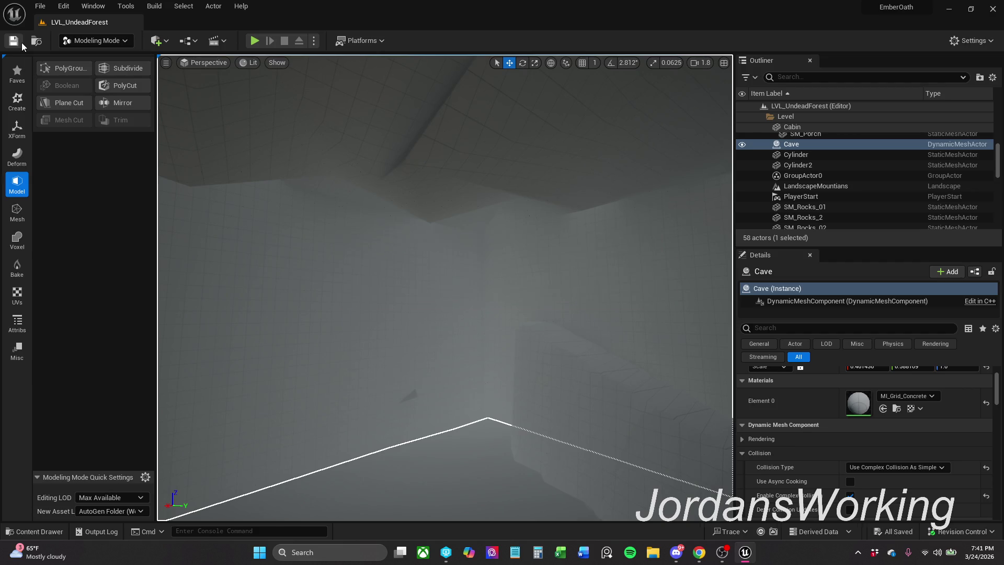
left_click_drag(445, 288, 444, 298)
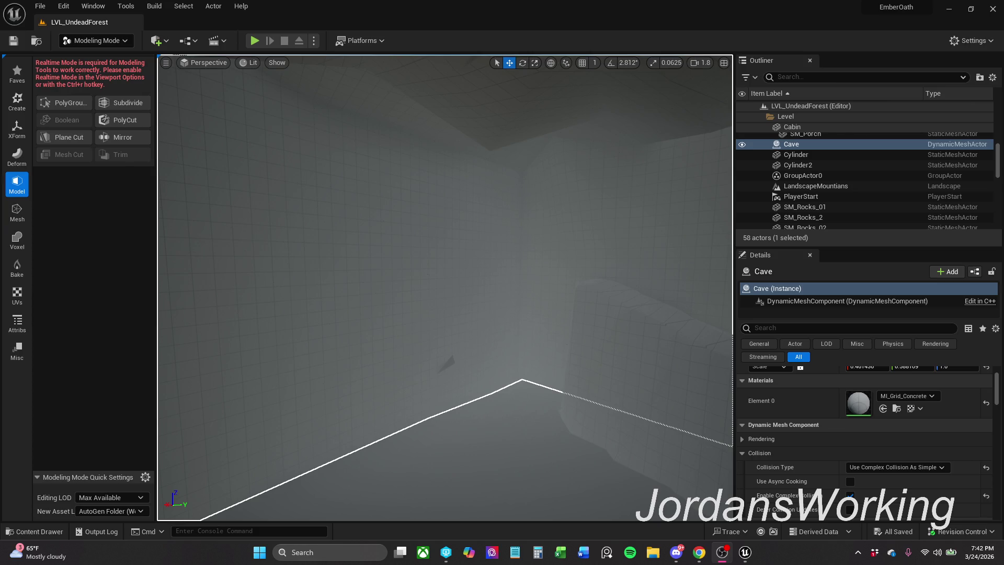
Turn realtime viewport rendering back on with Ctrl+R
key("alt+Tab")
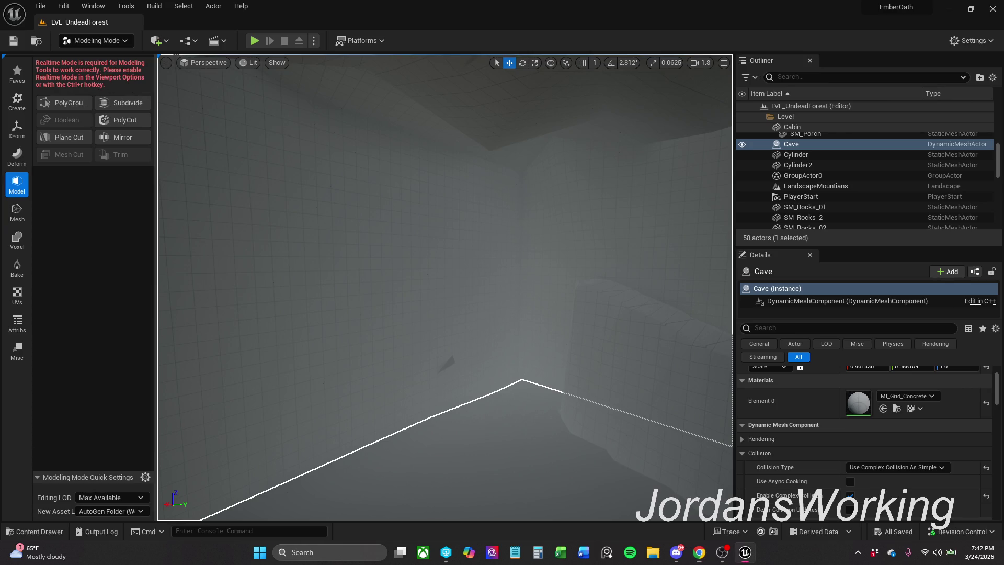
key("ctrl+r")
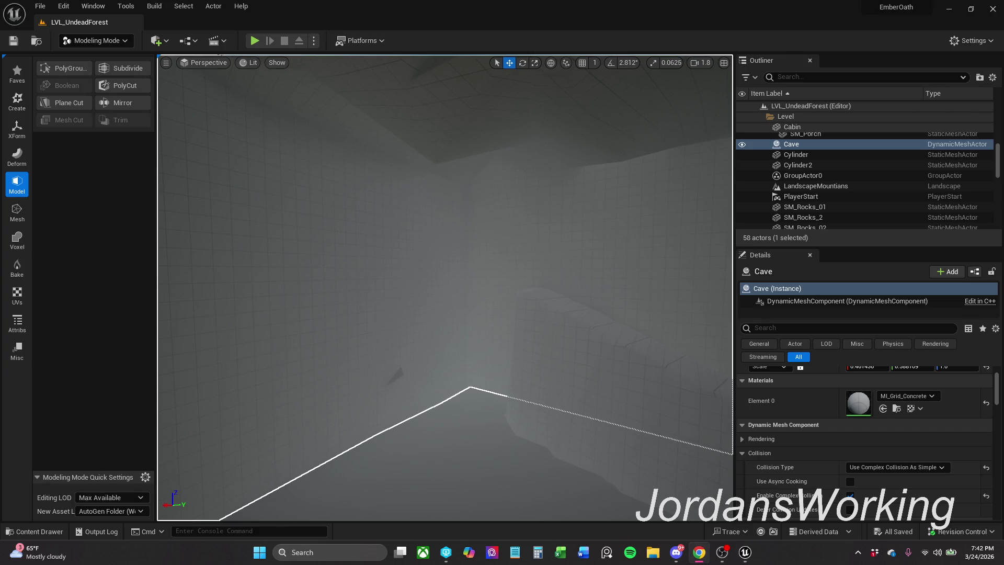
left_click_drag(354, 365, 135, 177)
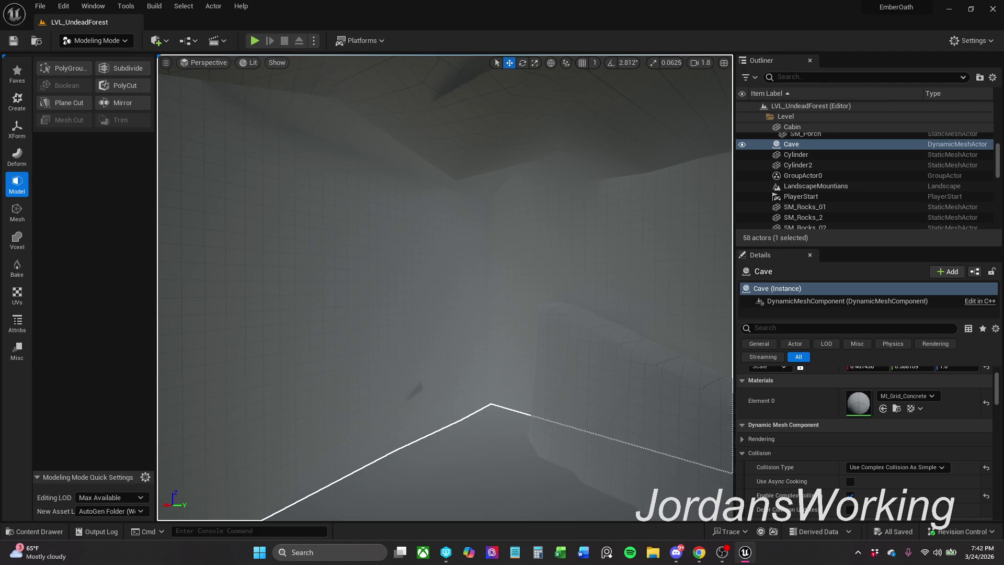
Fly up out of the cave and put LandscapeMountians into Landscape mode
key("e")
key("e")
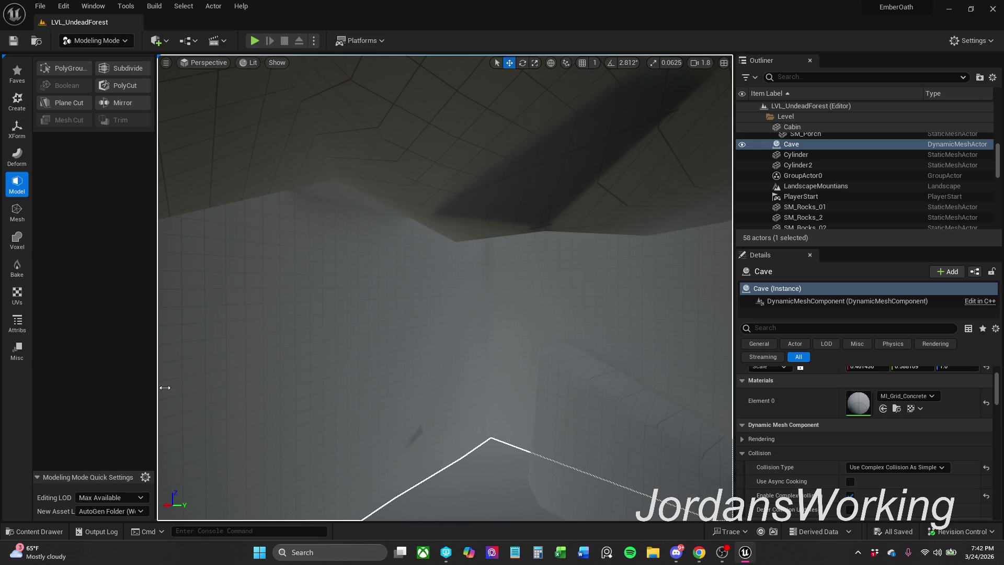
key("e")
key("e")
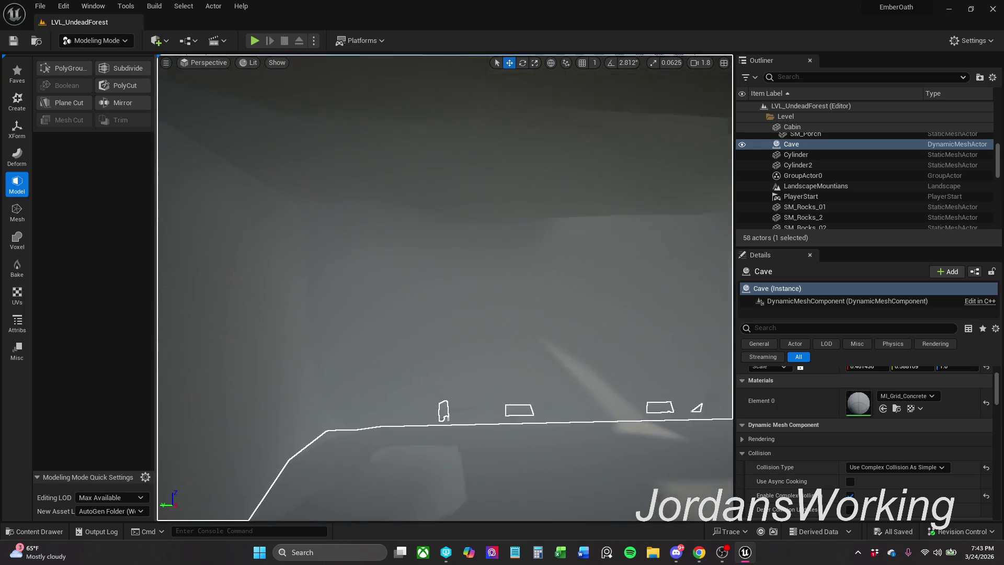
key("e")
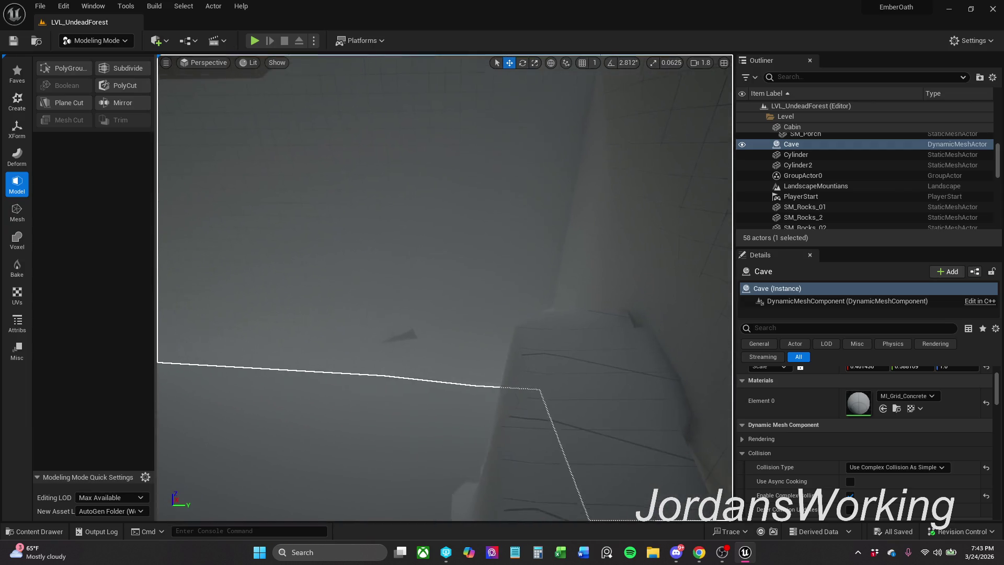
left_click(443, 404)
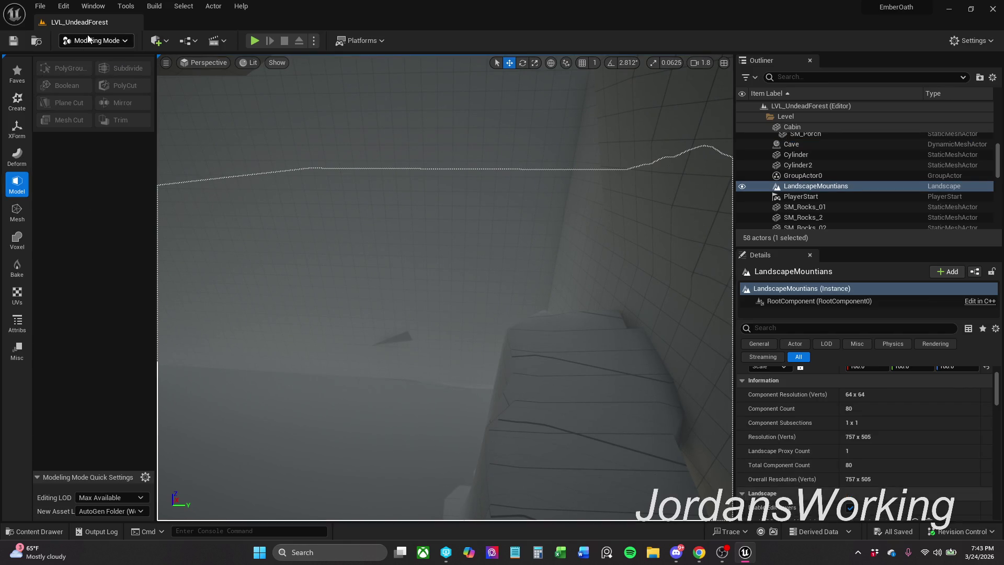
left_click(115, 45)
Raise one area of the landscape with the Sculpt brush, then switch to the Manage tools
left_click(97, 68)
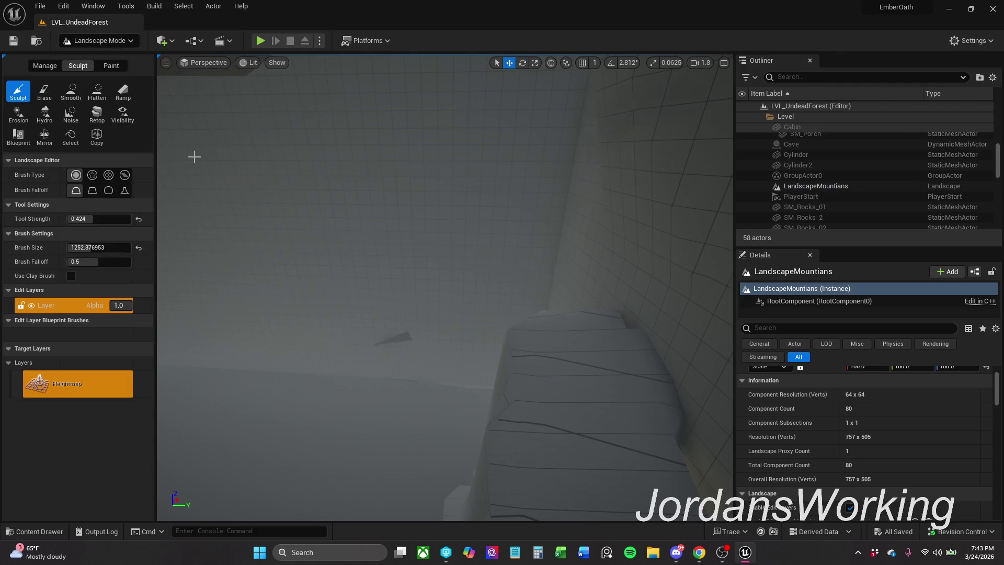
left_click_drag(408, 206, 407, 210)
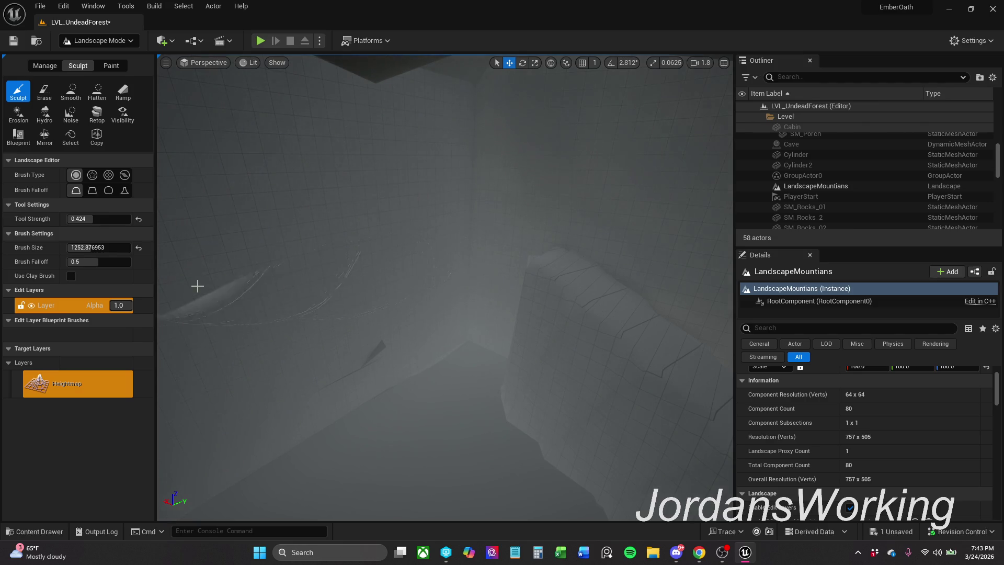
left_click_drag(418, 312, 223, 113)
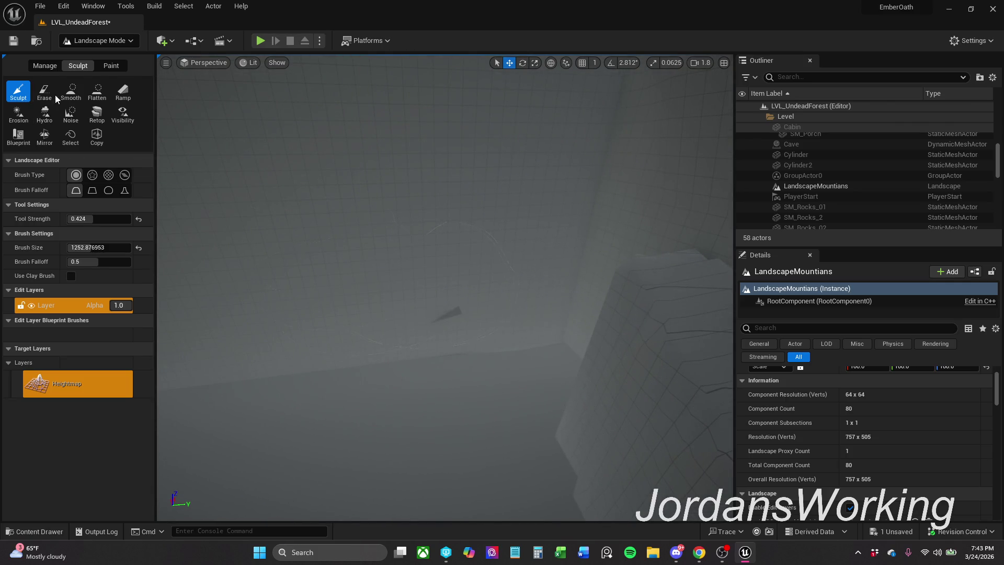
left_click(45, 66)
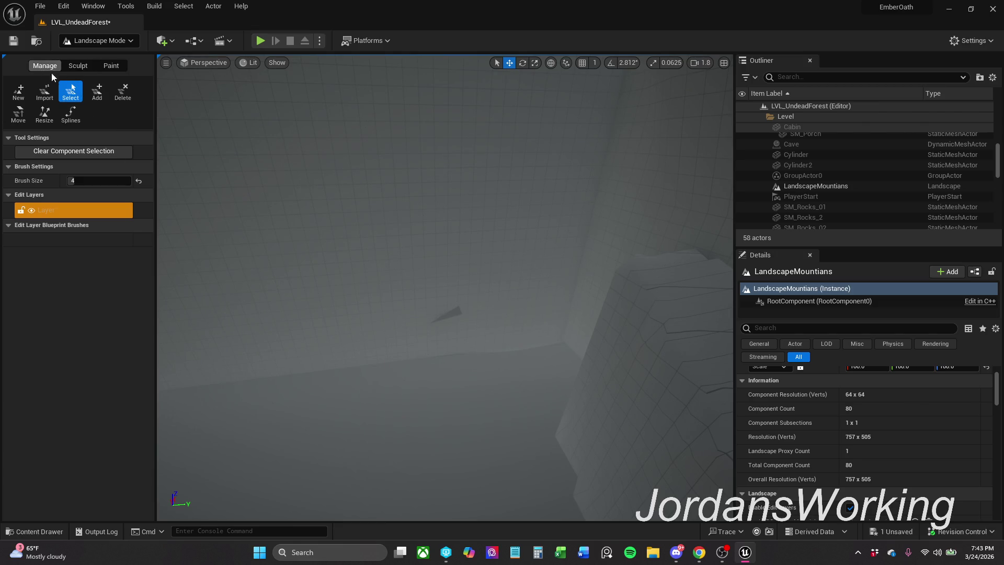
Return the editor to Selection Mode and set the viewport to Unlit rendering
left_click(121, 42)
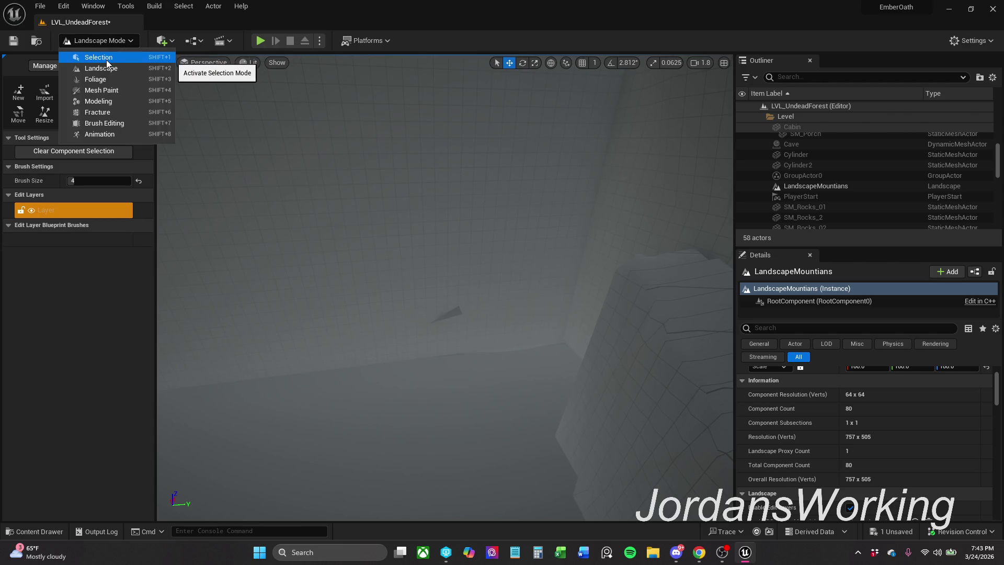
left_click(107, 59)
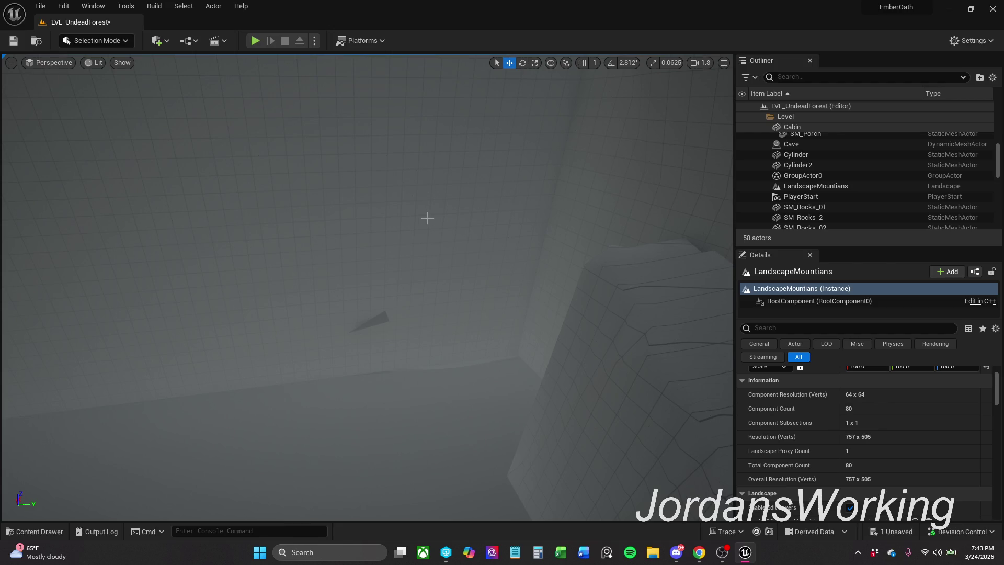
left_click(83, 61)
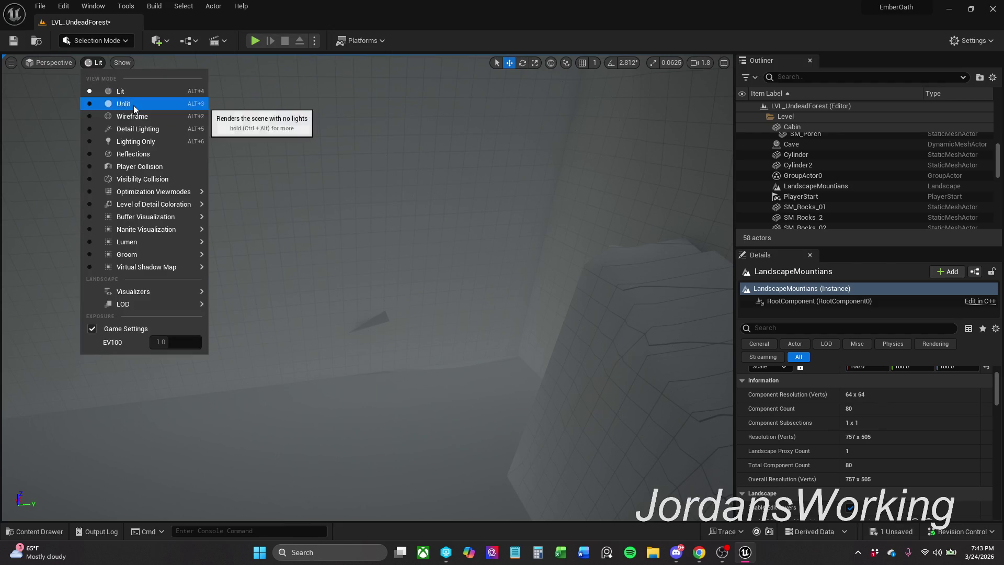
left_click(133, 104)
Turn toward the cliff wall, browse the grid materials, and open the Quick Add shapes list
mouse_move(316, 308)
left_mouse_down()
mouse_move(356, 282)
mouse_move(316, 308)
left_mouse_up()
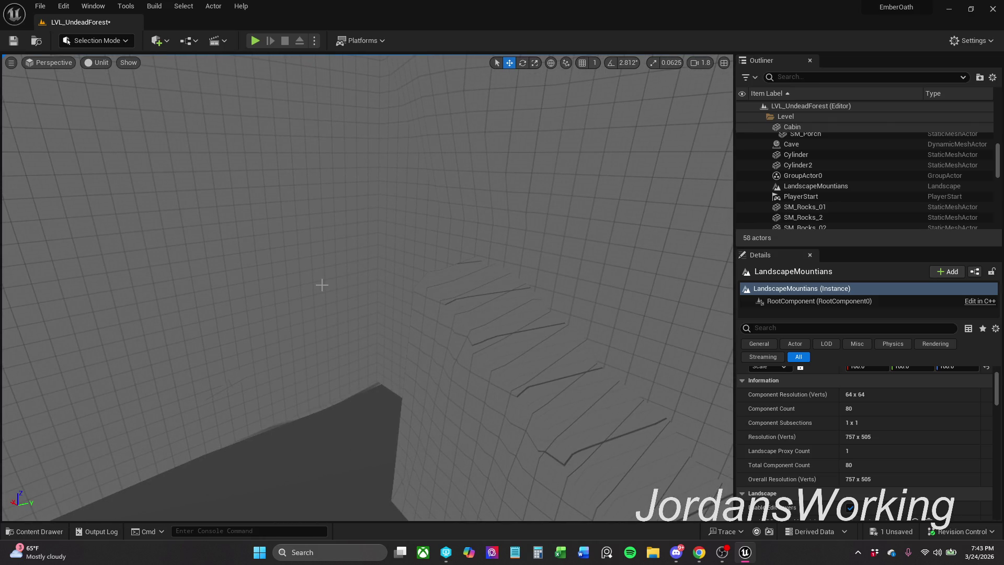
left_click(49, 532)
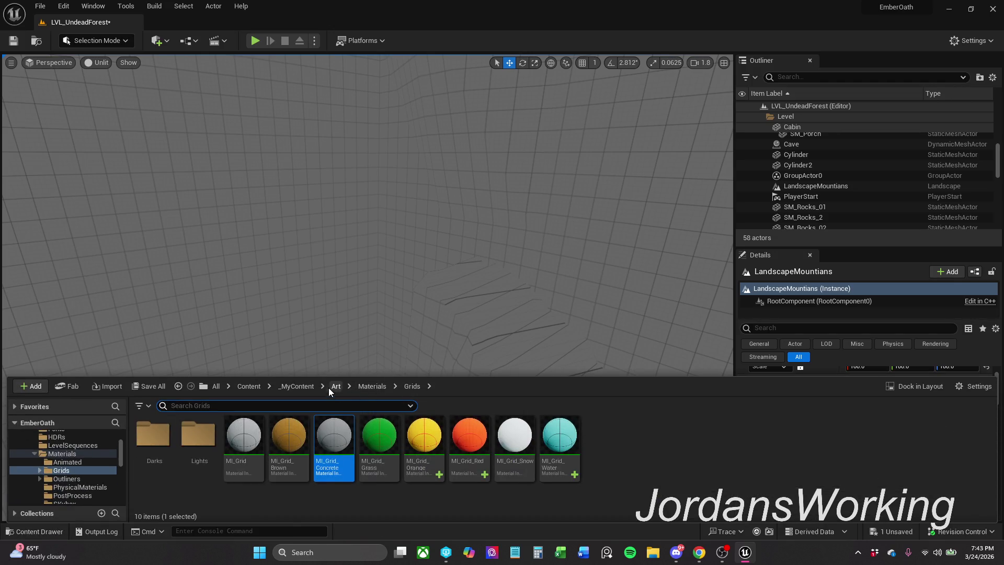
left_click(157, 42)
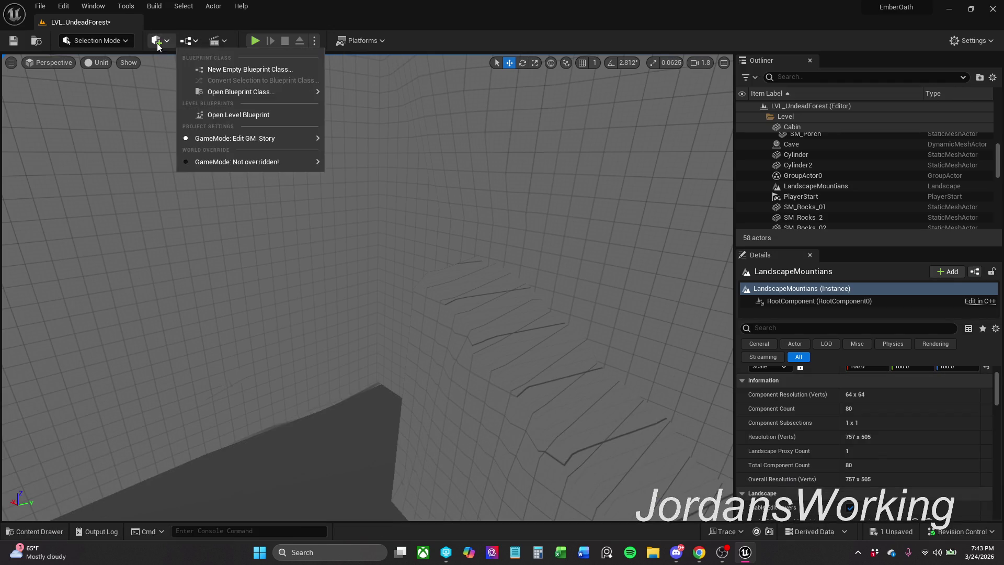
Add a Cube (Cube4) and move it up against the cave wall
mouse_move(197, 161)
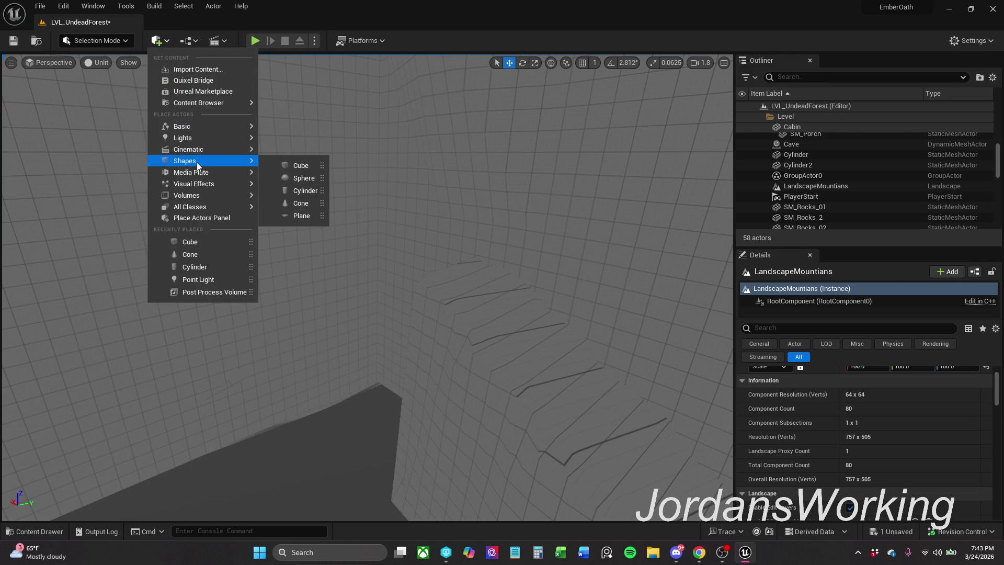
left_click(273, 162)
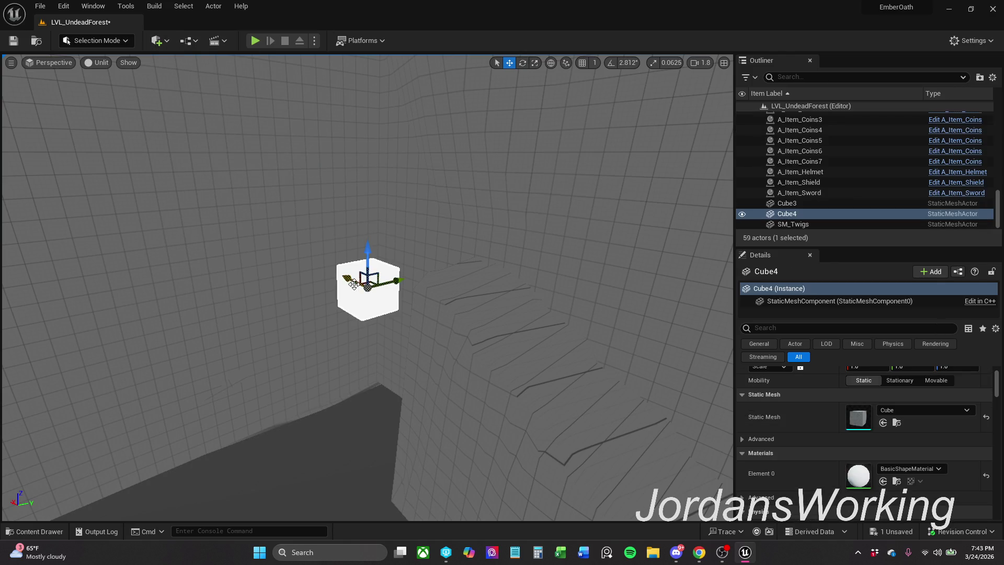
left_click_drag(329, 266, 193, 186)
mouse_move(375, 260)
left_mouse_down()
mouse_move(356, 257)
mouse_move(465, 215)
mouse_move(434, 235)
mouse_move(387, 214)
left_mouse_up()
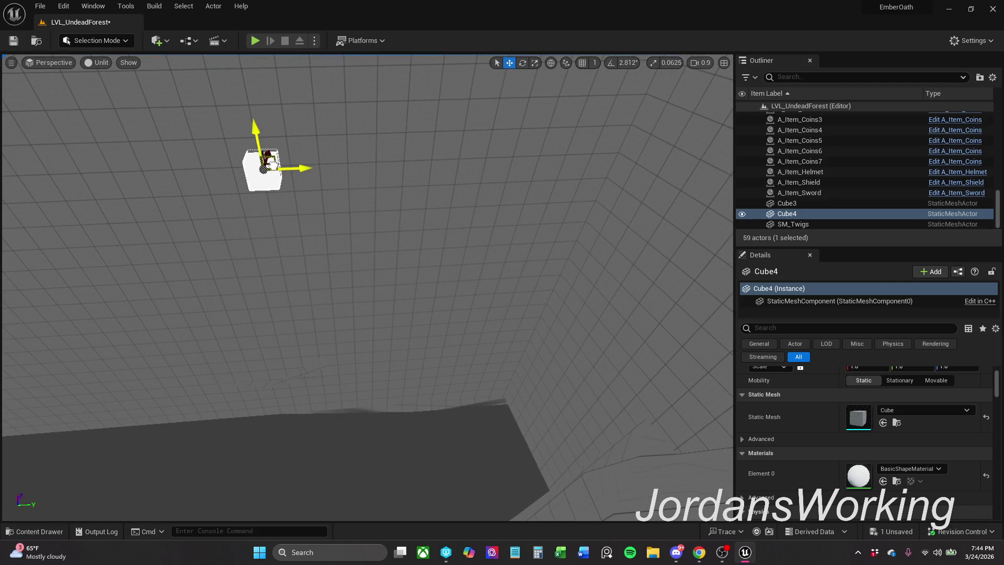
mouse_move(272, 167)
left_mouse_down()
mouse_move(370, 163)
mouse_move(395, 173)
mouse_move(620, 156)
mouse_move(366, 164)
mouse_move(432, 165)
left_mouse_up()
Scale Cube4 into a flat slab about 3.56 wide on X
key("e")
key("r")
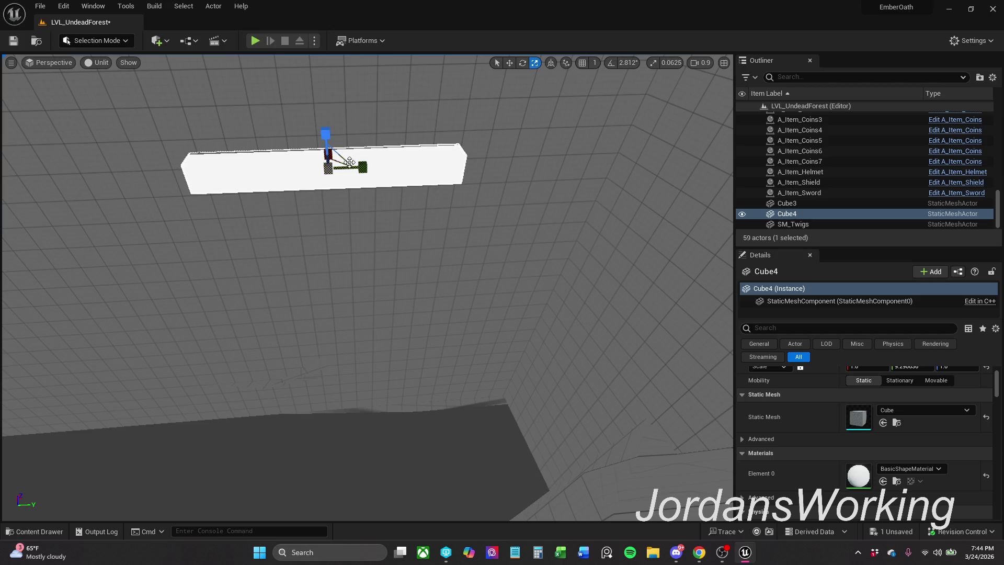
mouse_move(337, 161)
left_mouse_down()
mouse_move(270, 232)
mouse_move(308, 233)
mouse_move(395, 202)
mouse_move(396, 192)
left_mouse_up()
key("w")
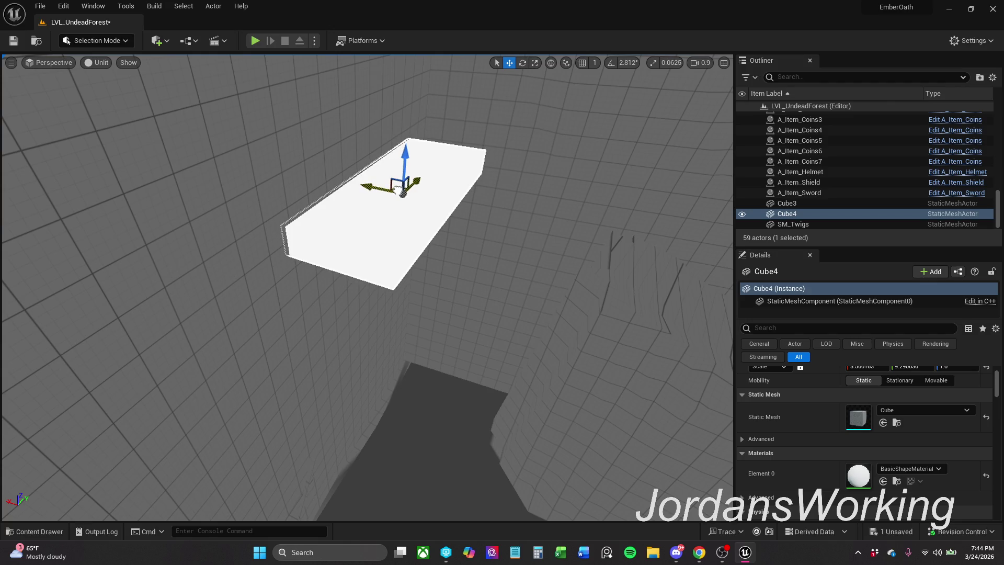
left_click_drag(495, 181, 528, 177)
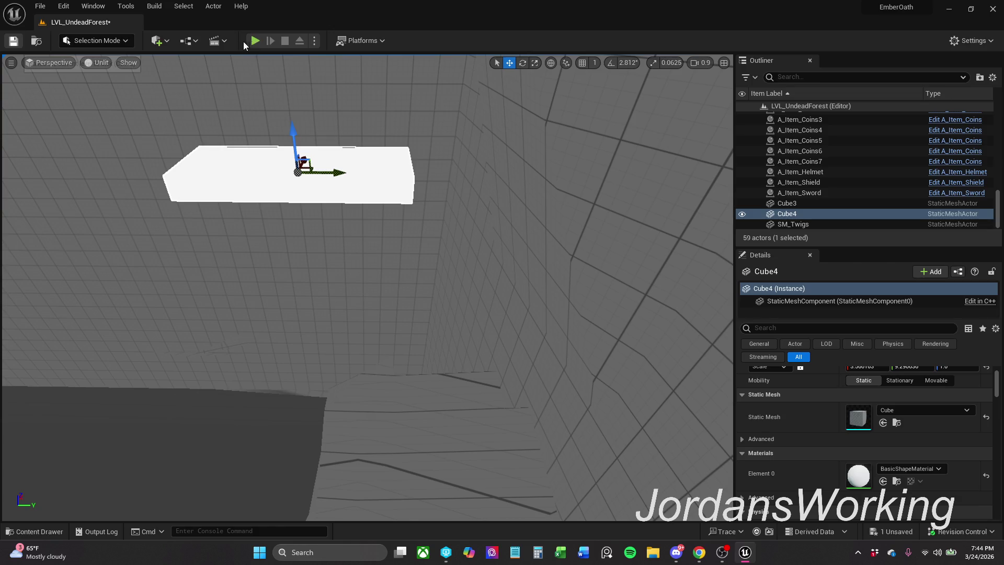
Save LVL_UndeadForest, playtest a run up the rocky path, stop, and reselect Cube4
key("ctrl+s")
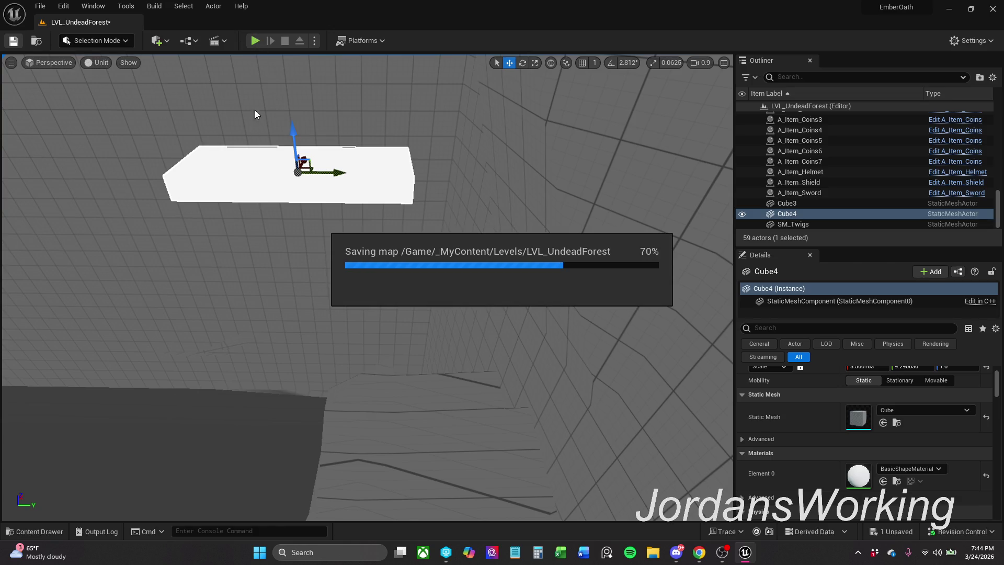
left_click(256, 45)
key("w")
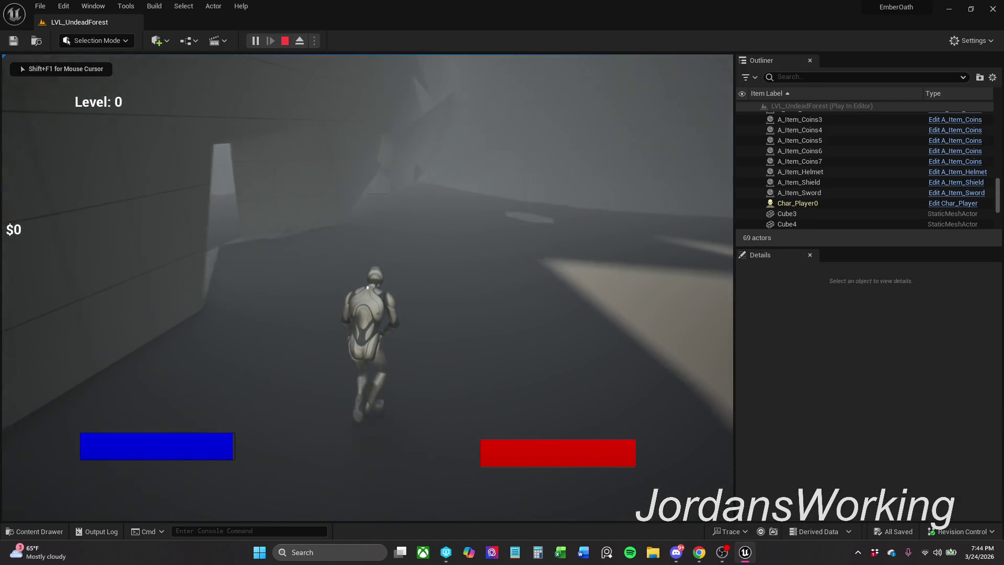
key("shift")
key("w")
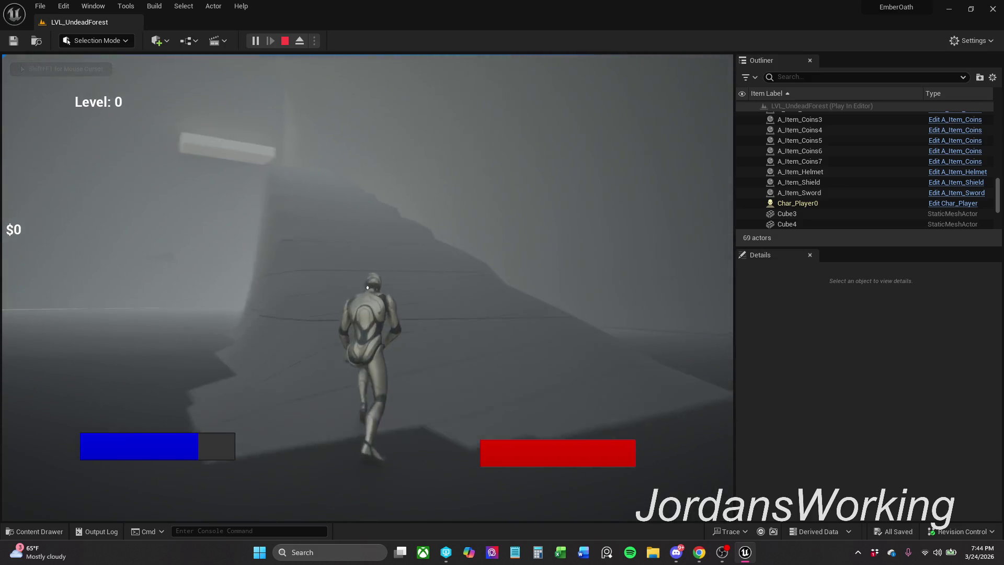
key("w")
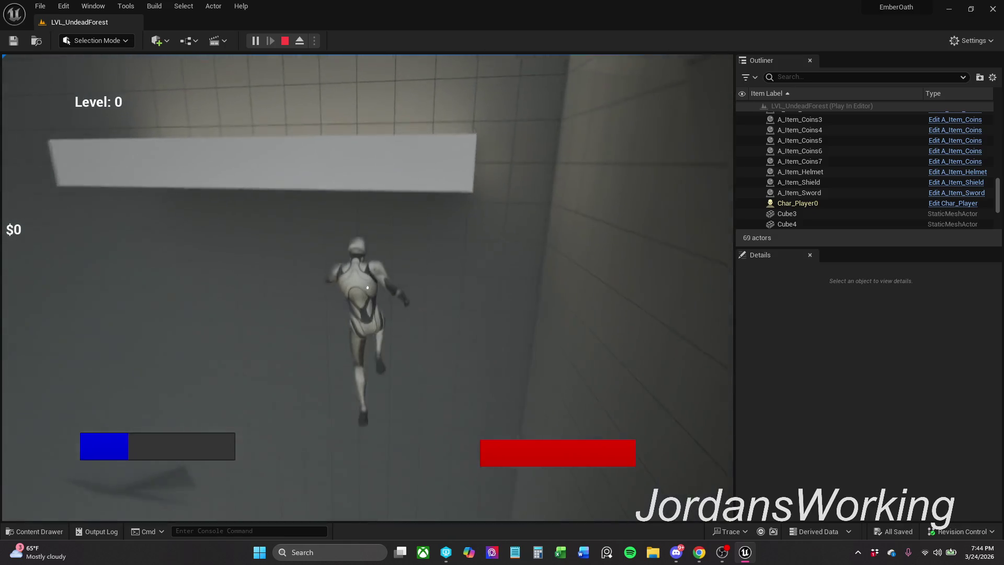
key("Escape")
left_click(296, 204)
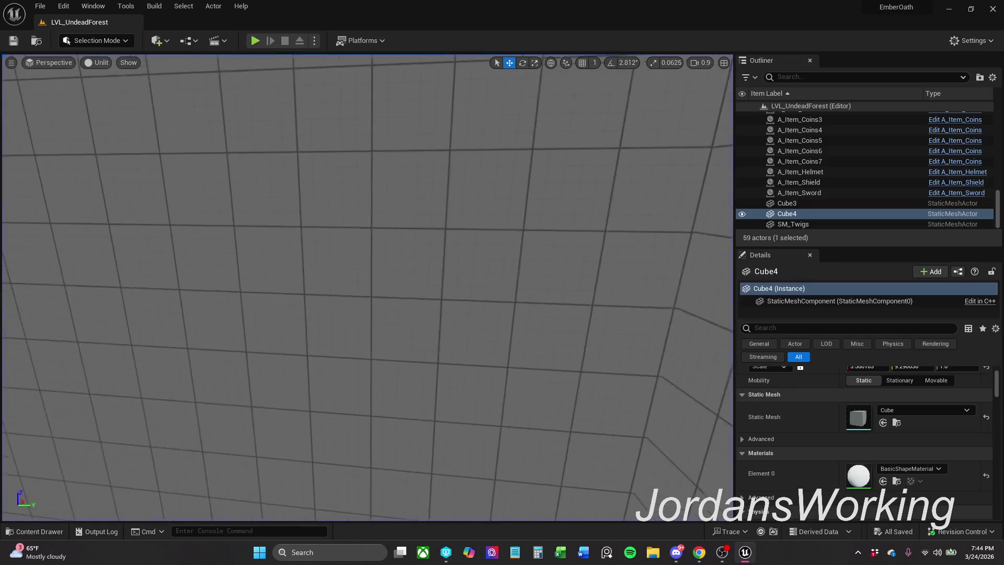
Set the viewport back to Lit rendering and fly the view through the cave
key("d")
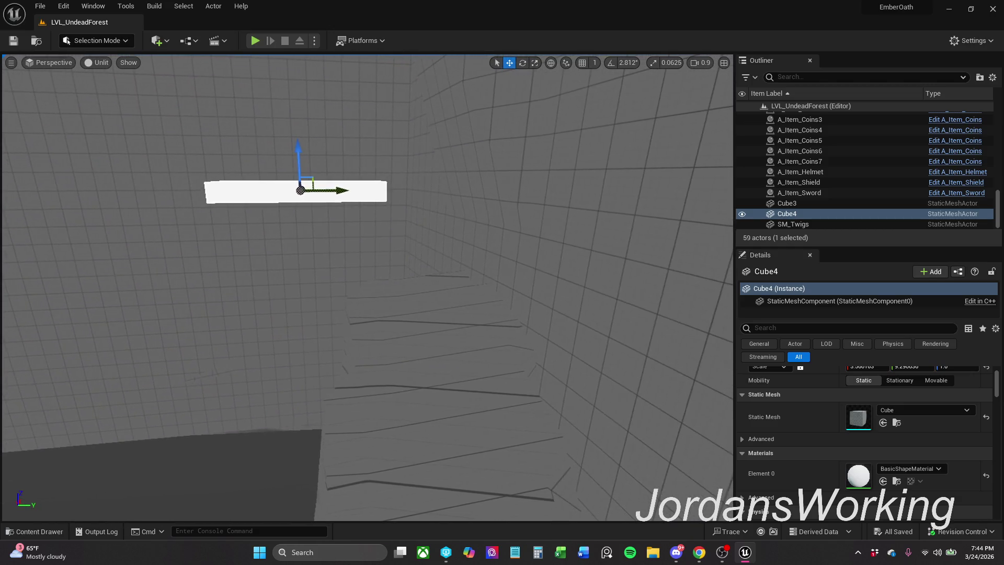
left_click(96, 62)
left_click(115, 90)
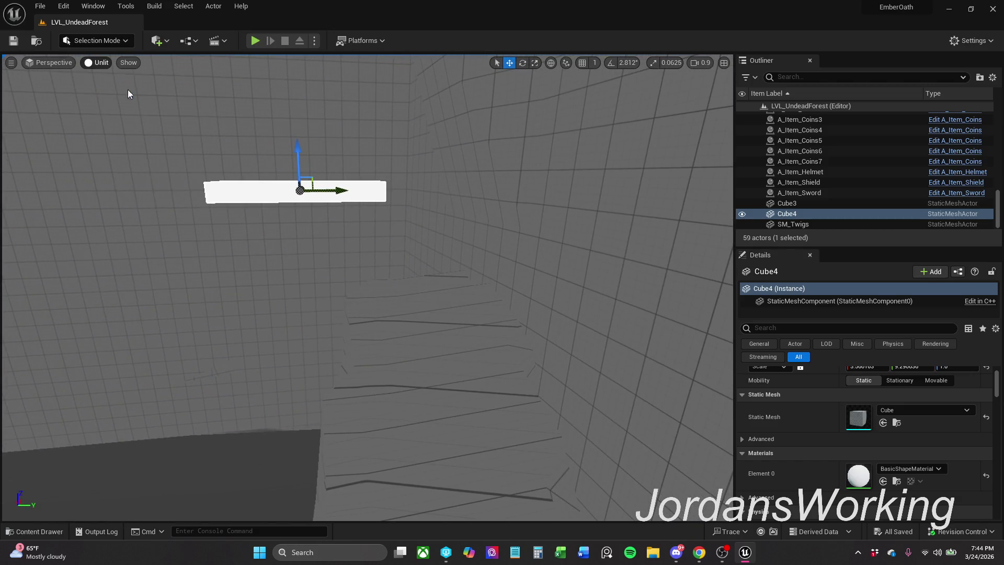
key("d")
key("w")
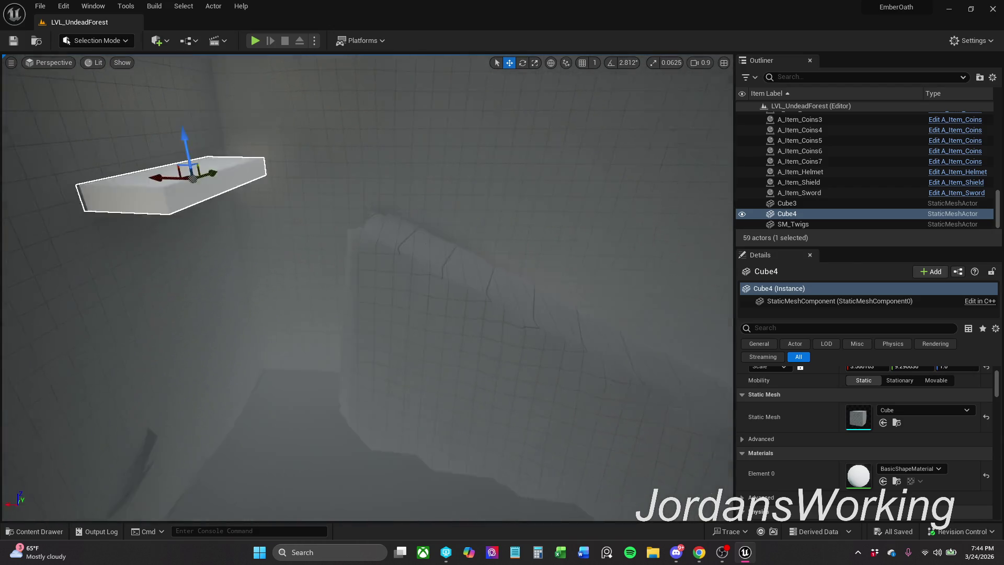
Resize the Cube4 slab to about 5.4 X scale after undoing an oversized 12.5 attempt
key("r")
mouse_move(146, 171)
left_mouse_down()
mouse_move(209, 168)
mouse_move(204, 194)
mouse_move(179, 204)
left_mouse_up()
key("ctrl+z")
key("w")
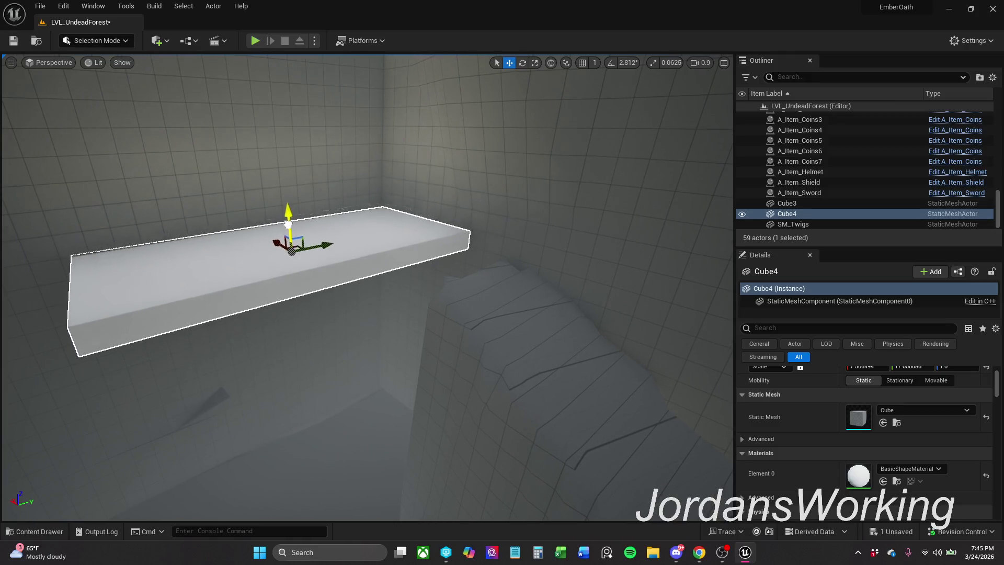
key("e")
key("r")
mouse_move(322, 255)
left_mouse_down()
mouse_move(284, 256)
mouse_move(320, 263)
left_mouse_up()
Save the level and start another playtest
mouse_move(189, 273)
left_mouse_down()
mouse_move(178, 280)
mouse_move(190, 282)
mouse_move(190, 262)
left_mouse_up()
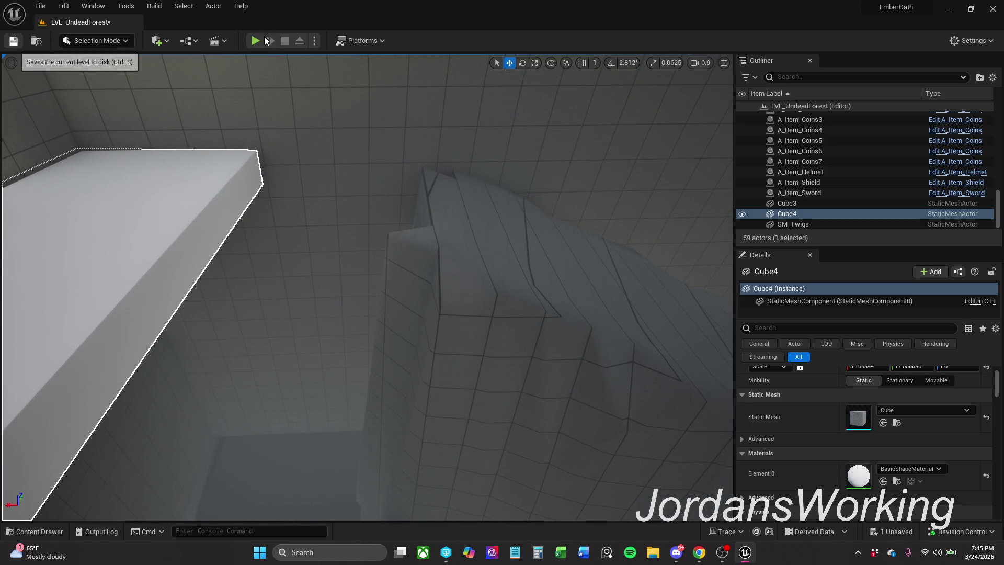
key("ctrl+s")
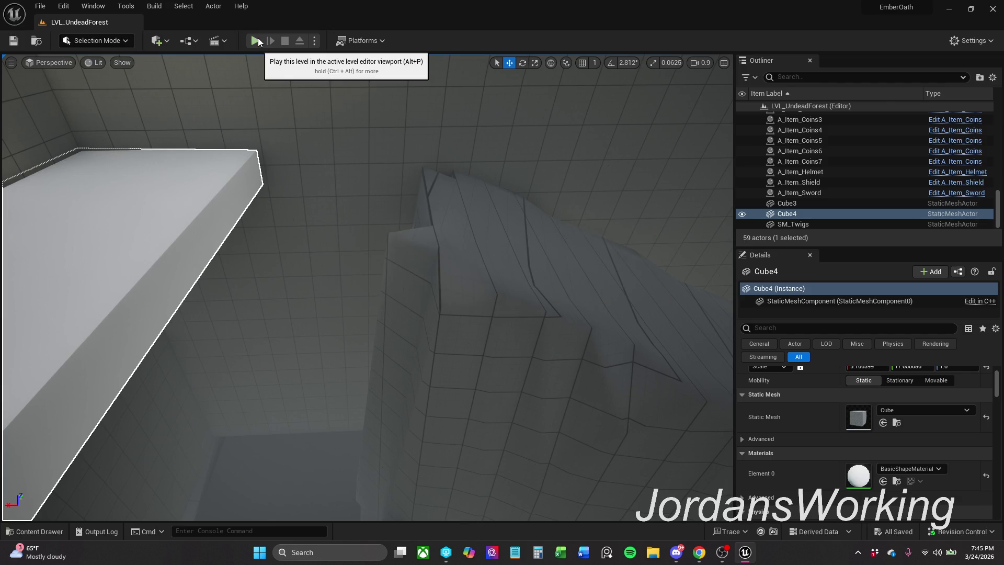
left_click(258, 37)
Run the character up the cave slope, jump toward the ledge, then stop the playtest
key("w")
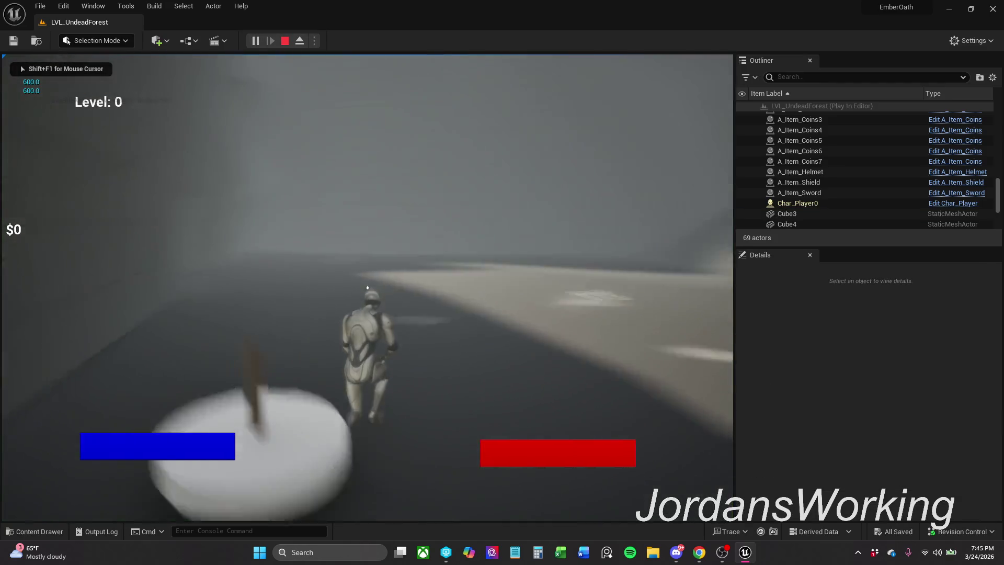
key("w")
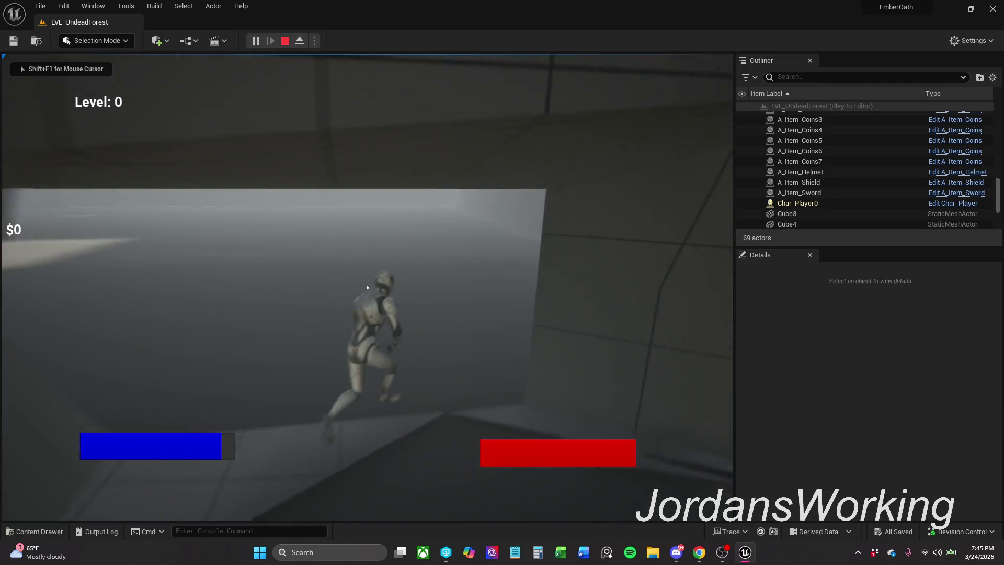
key("w")
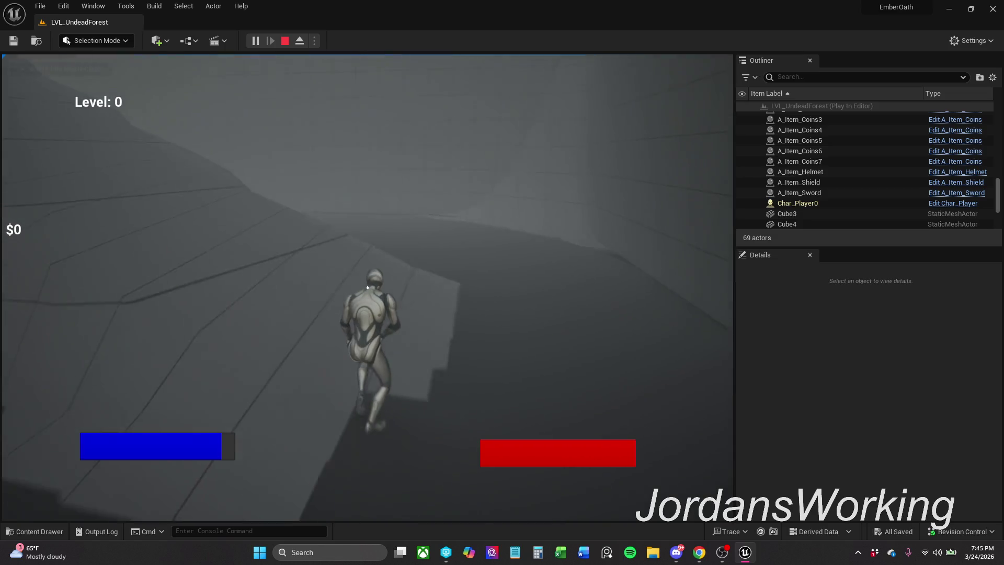
key("w")
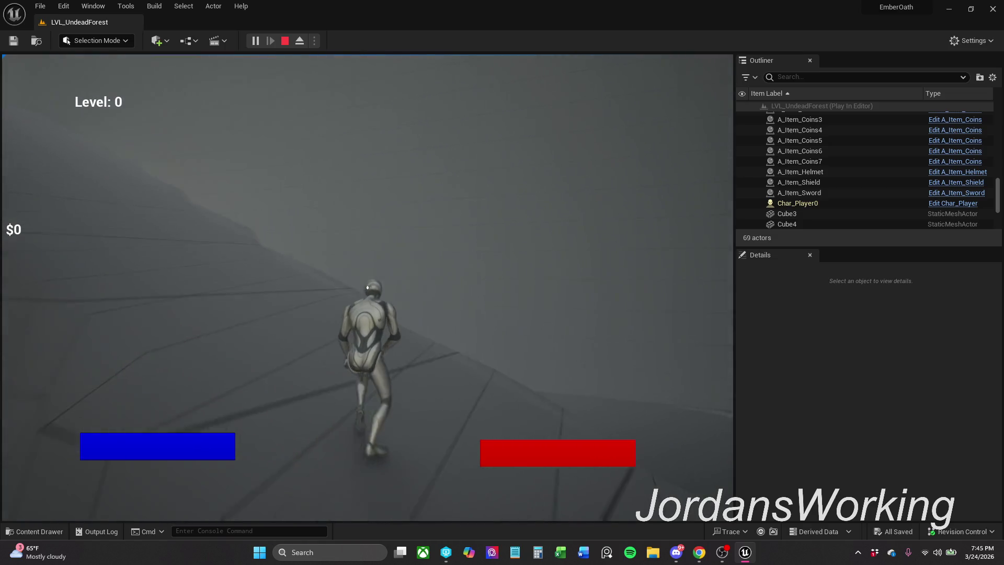
key("w")
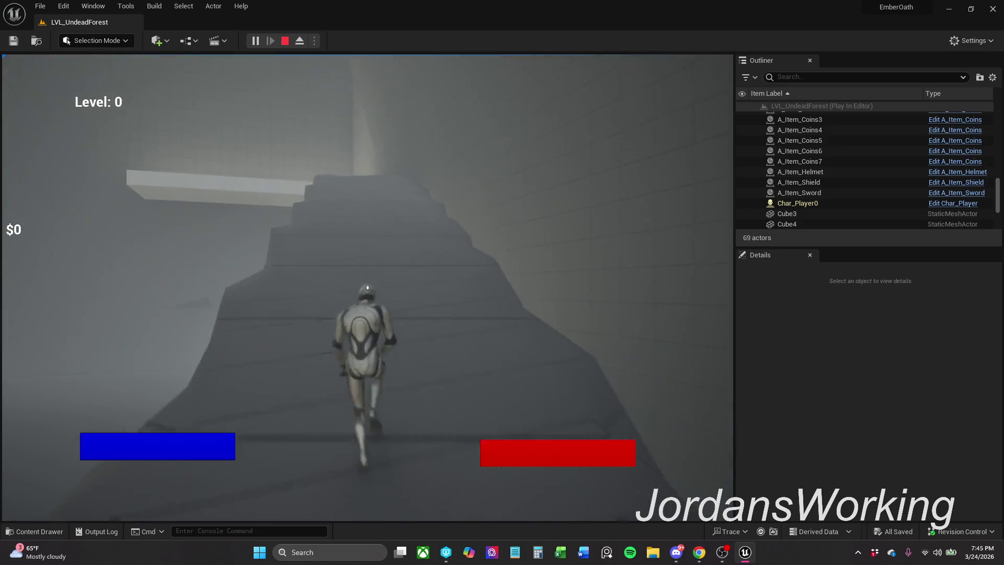
key("w")
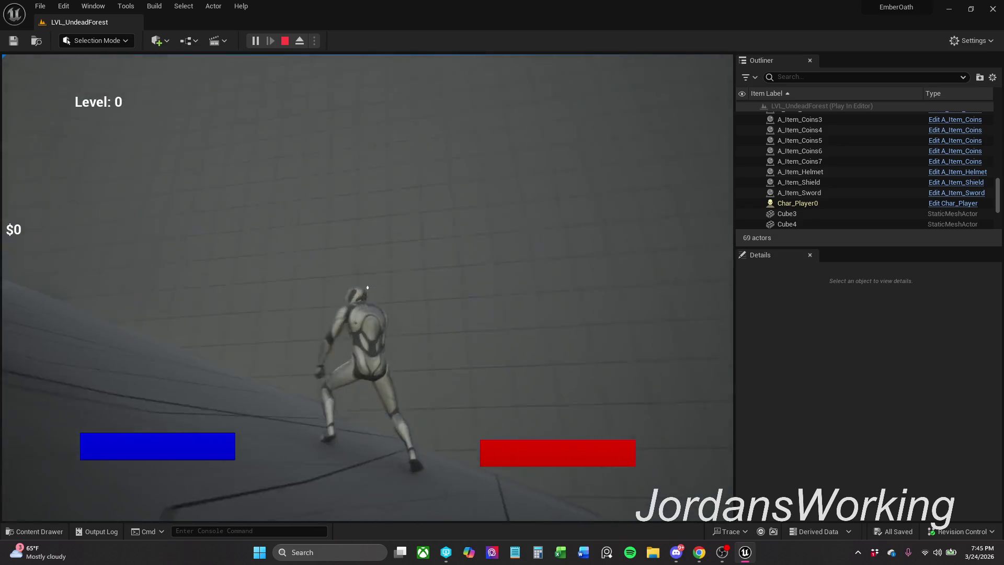
key("w")
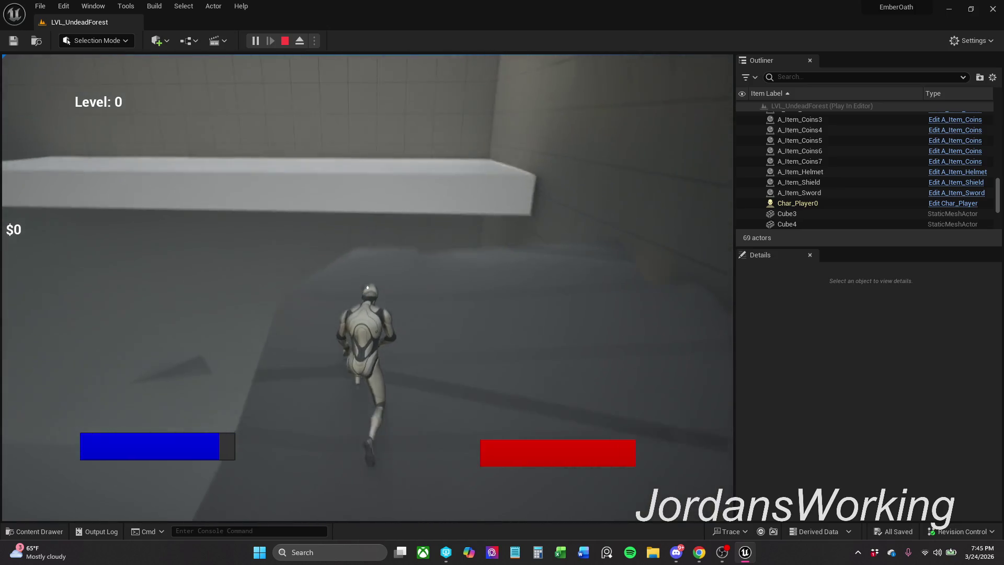
key("space")
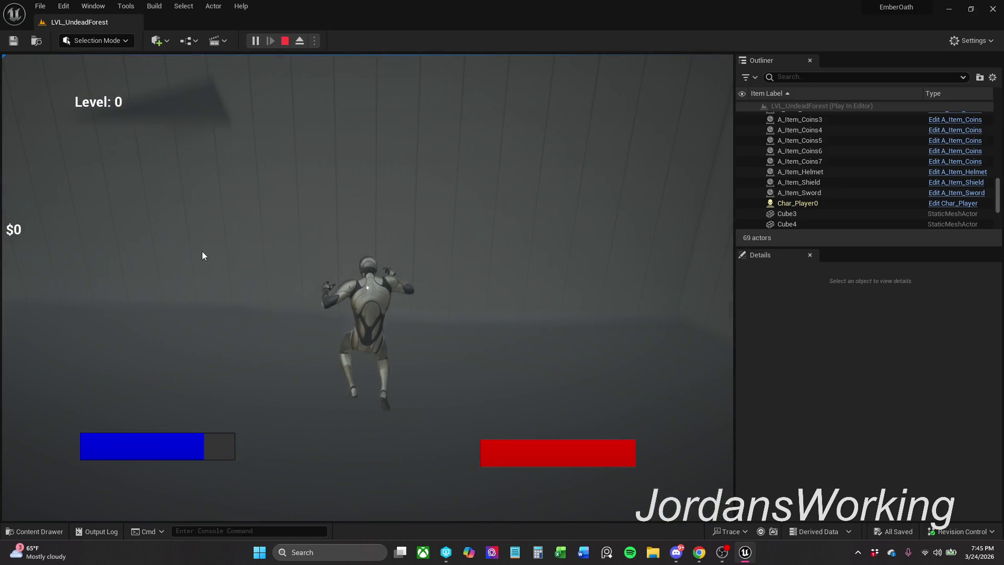
key("Escape")
scroll(366, 288, "up", 2)
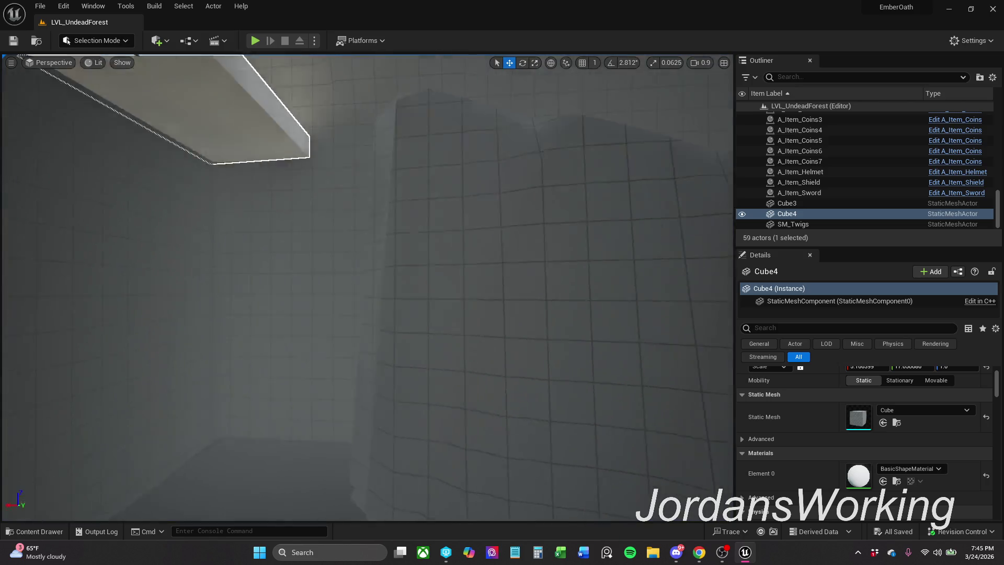
Frame the ledge side-on and switch the viewport view mode to Player Collision
key("s")
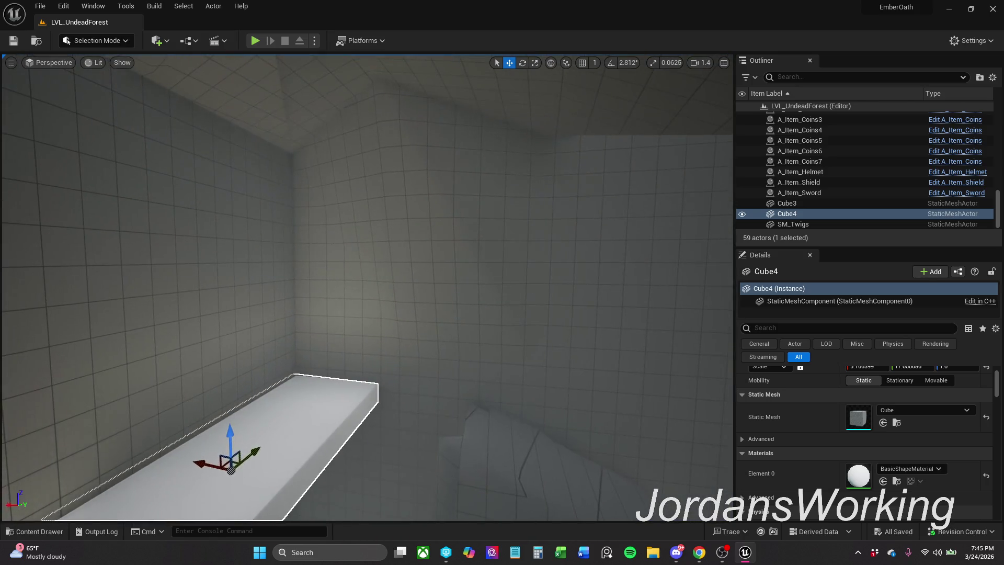
key("a")
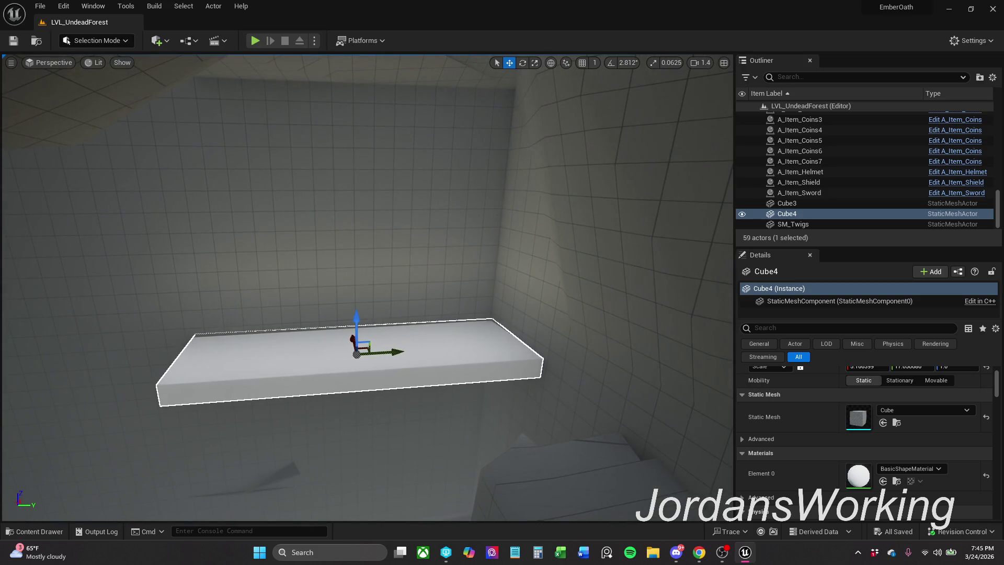
left_click(89, 64)
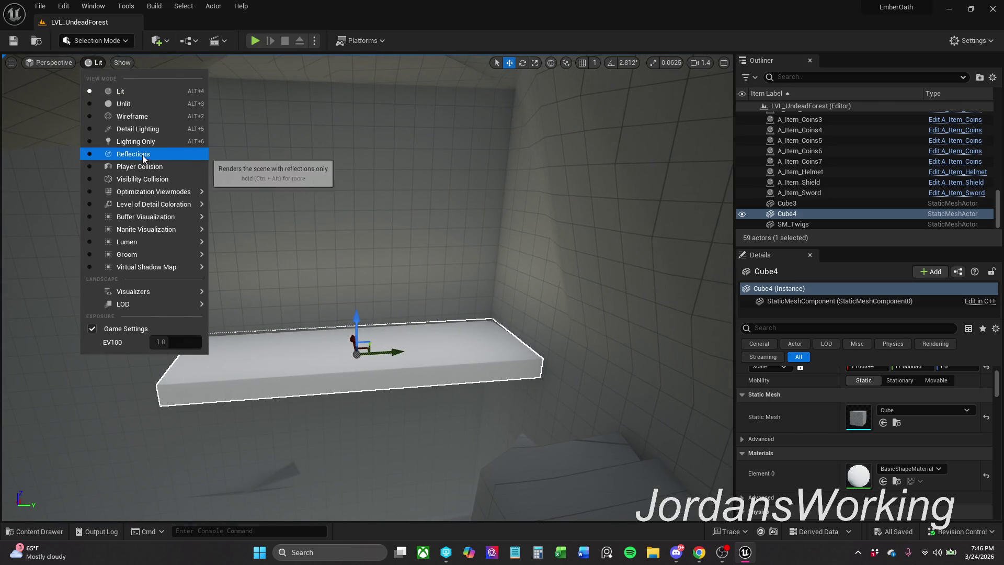
left_click(154, 168)
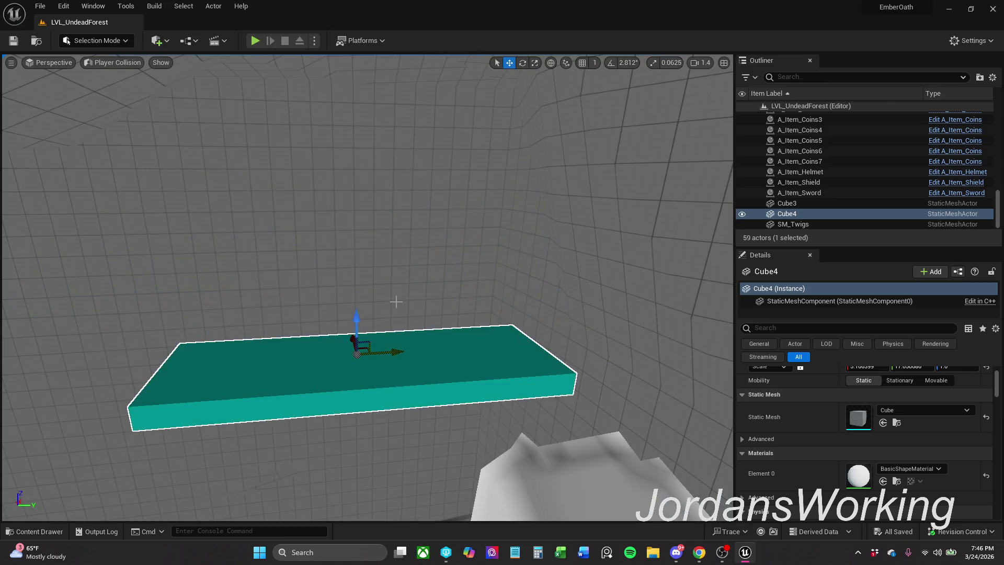
Lower Cube4 slightly along Z and start a playtest
mouse_move(396, 301)
left_mouse_down()
mouse_move(361, 306)
mouse_move(396, 302)
left_mouse_up()
mouse_move(234, 214)
left_mouse_down()
mouse_move(232, 276)
mouse_move(258, 283)
left_mouse_up()
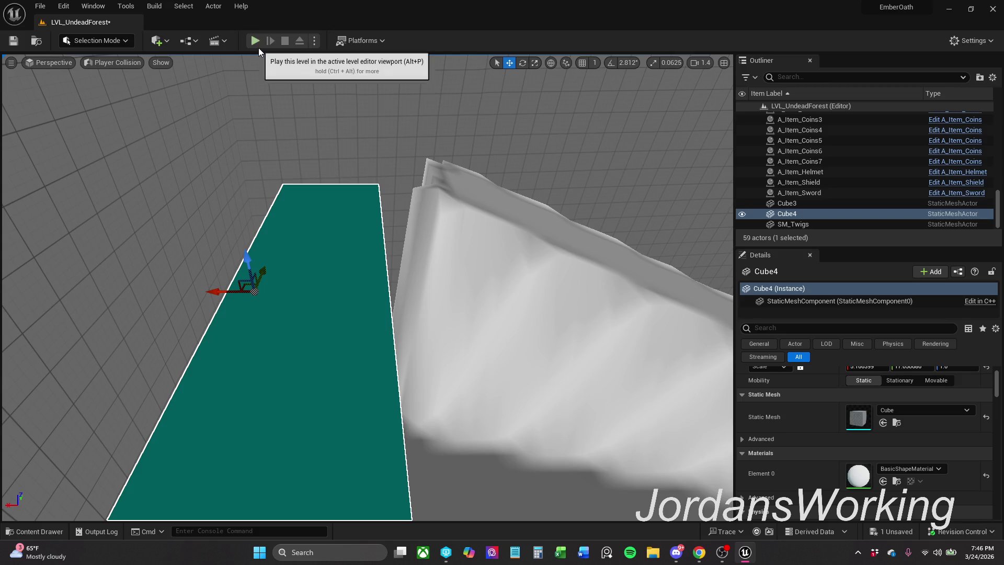
left_click(255, 40)
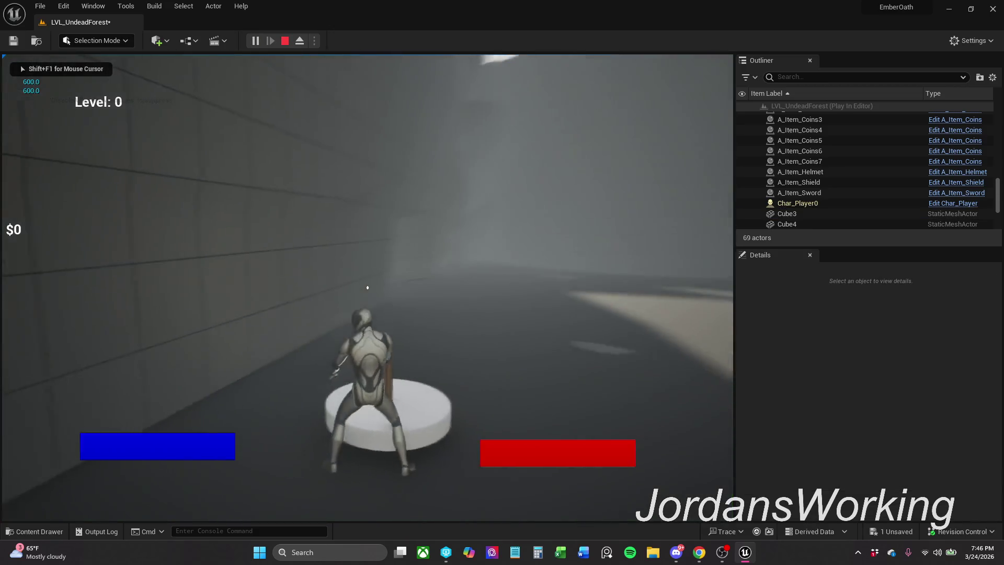
key("w")
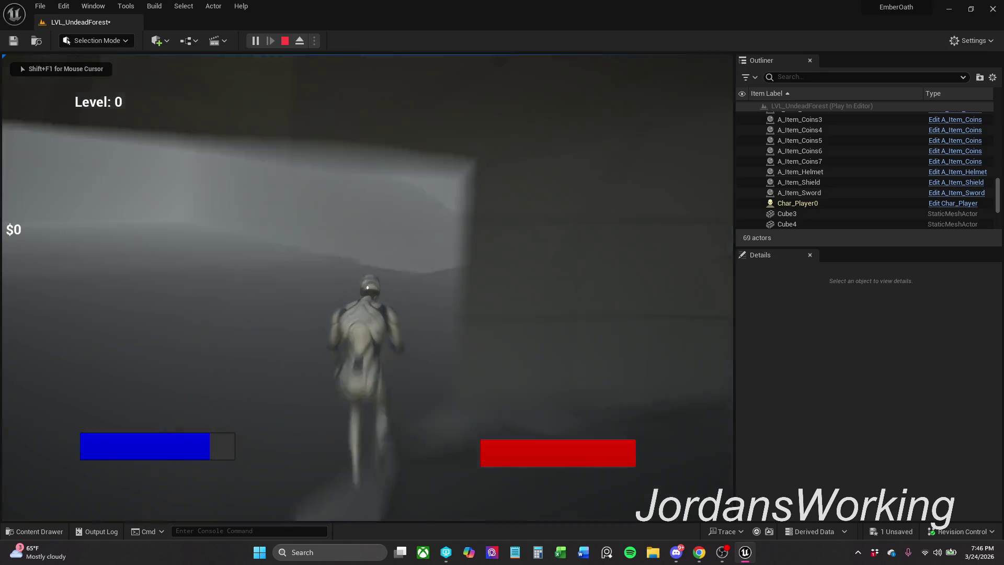
key("w")
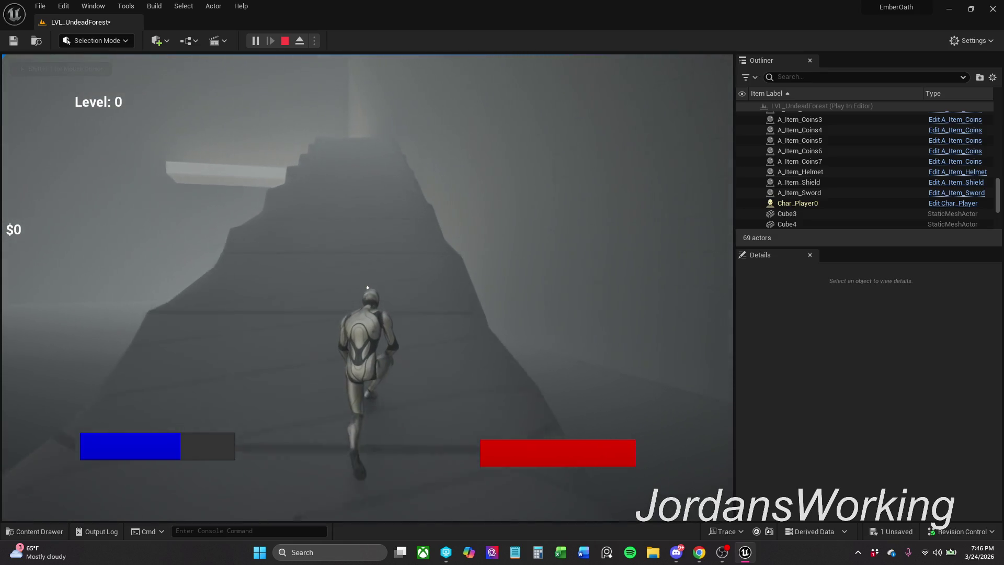
key("w")
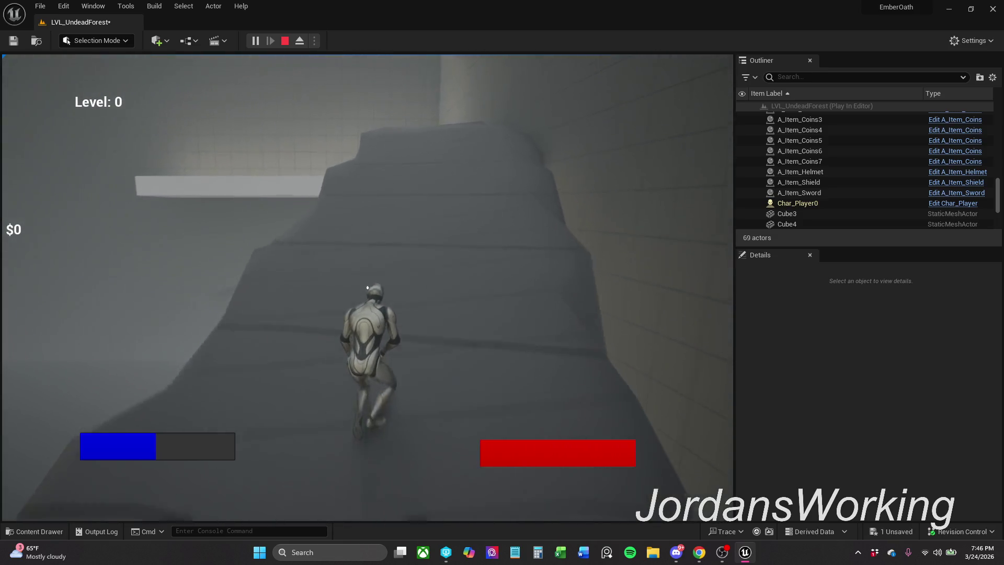
key("w")
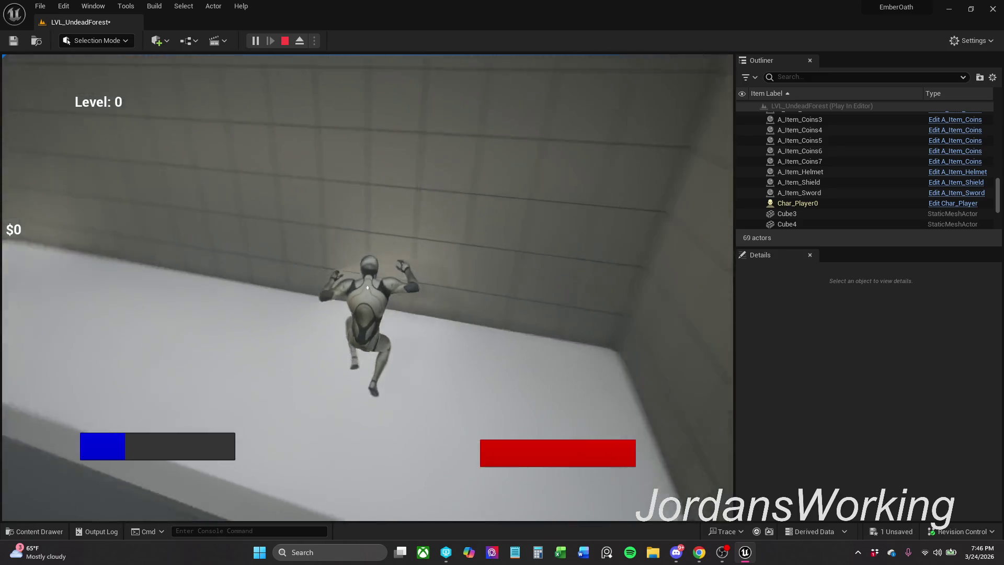
key("w")
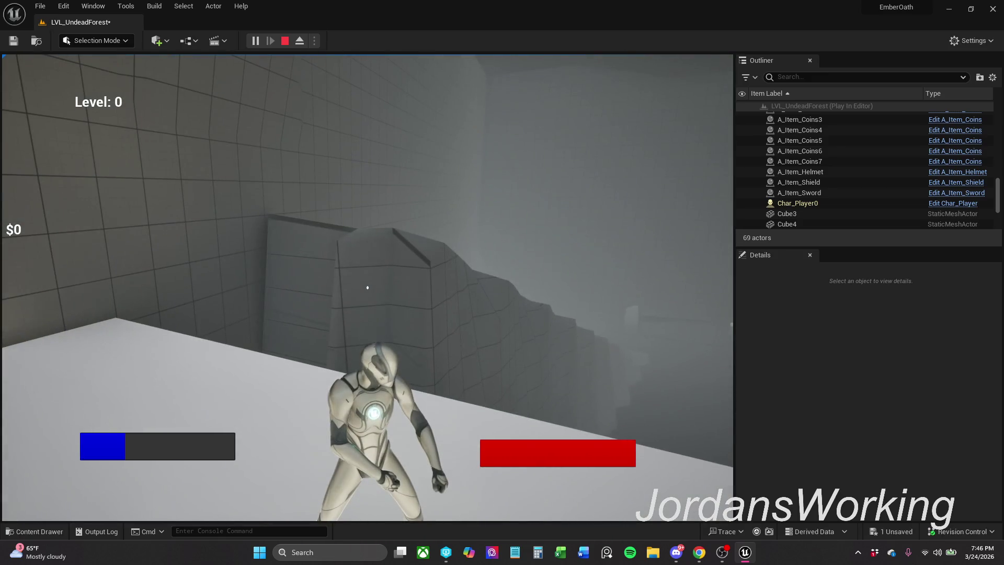
key("Escape")
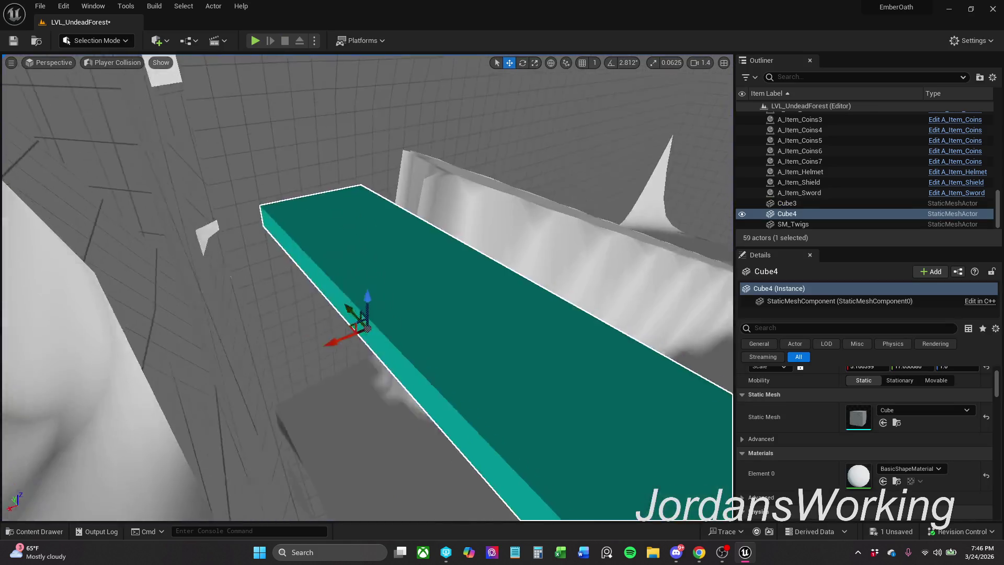
Locate the concrete materials used by the cave mesh and the mountain landscape
left_click_drag(204, 309, 204, 308)
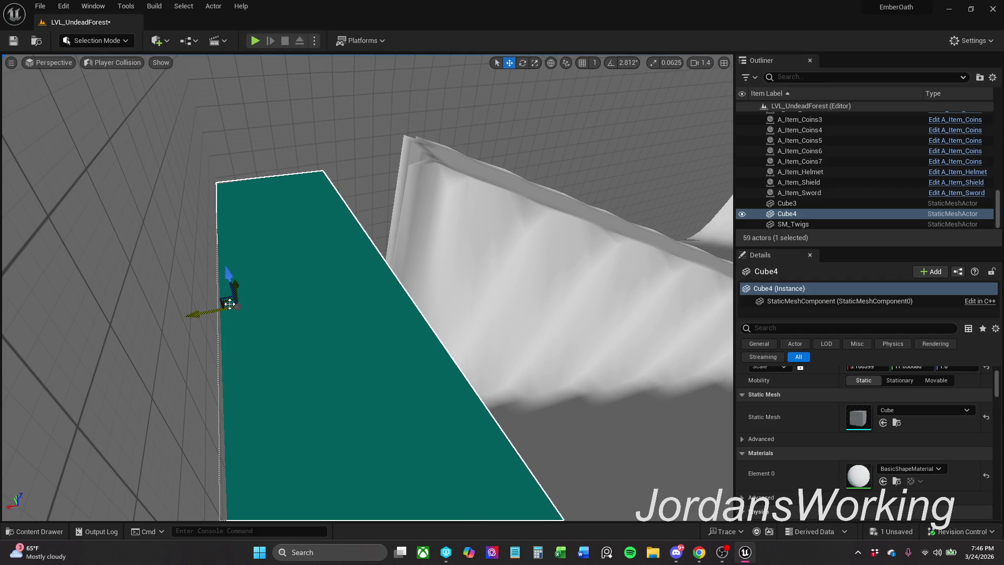
left_click_drag(373, 181, 373, 304)
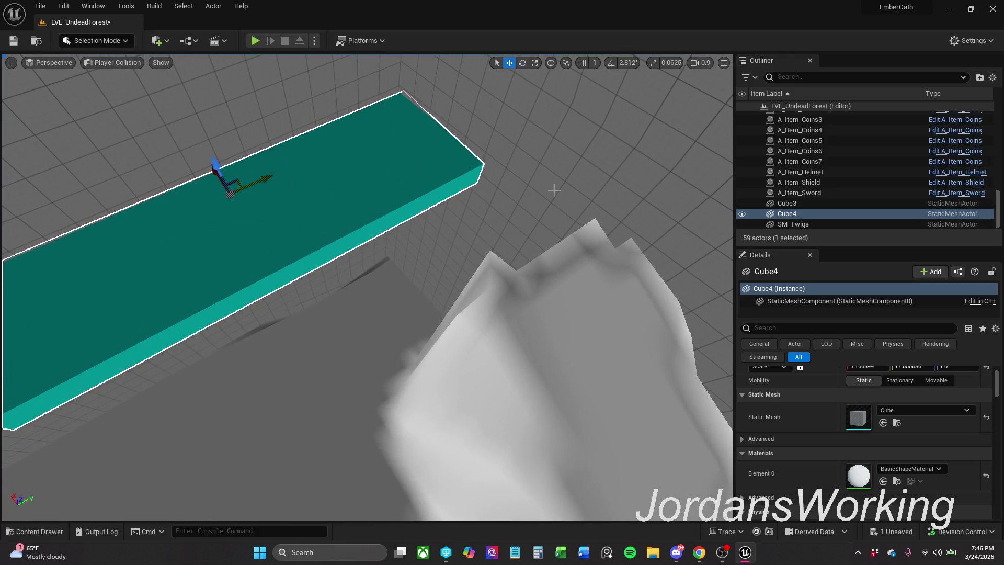
left_click(373, 303)
left_click(898, 409)
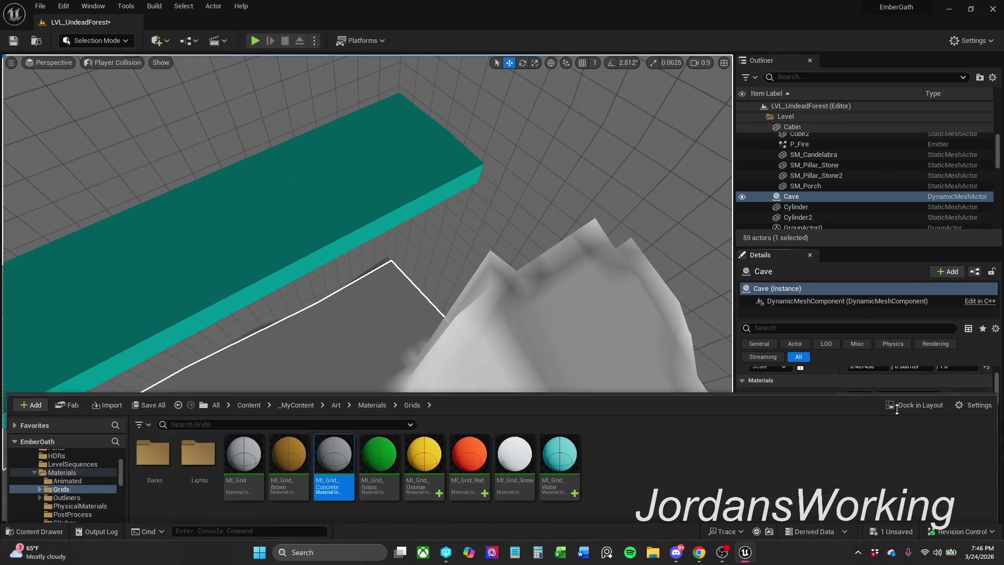
left_click(713, 348)
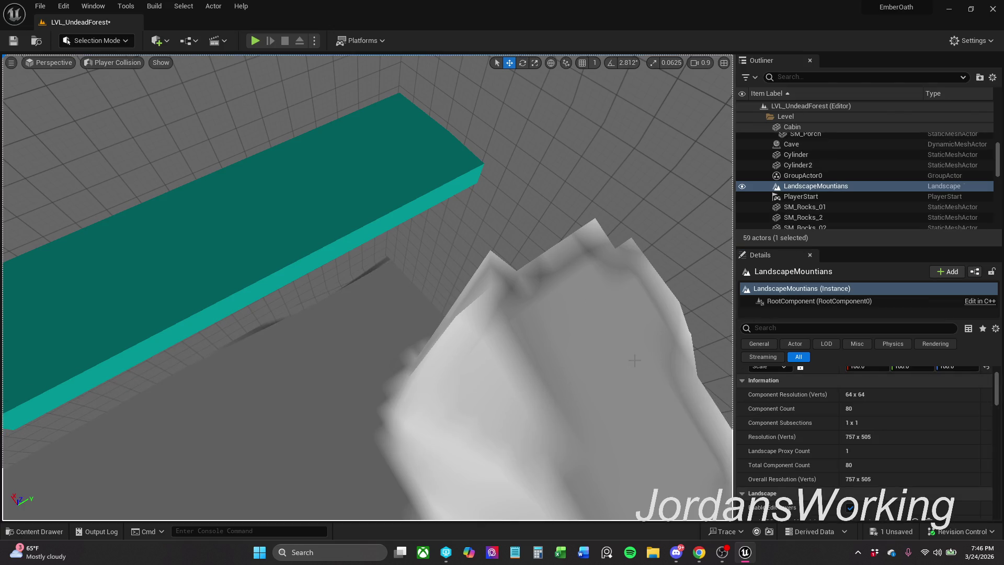
scroll(889, 429, "down", 5)
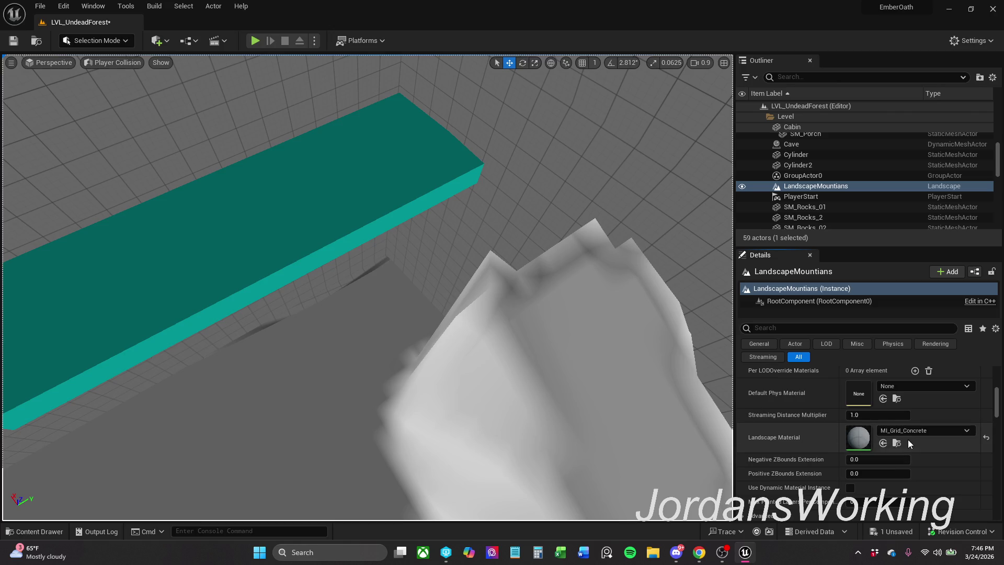
left_click(897, 443)
Assign MI_Grid_Concrete to Cube4's Element 0, save the level, and start a playtest
left_click(343, 180)
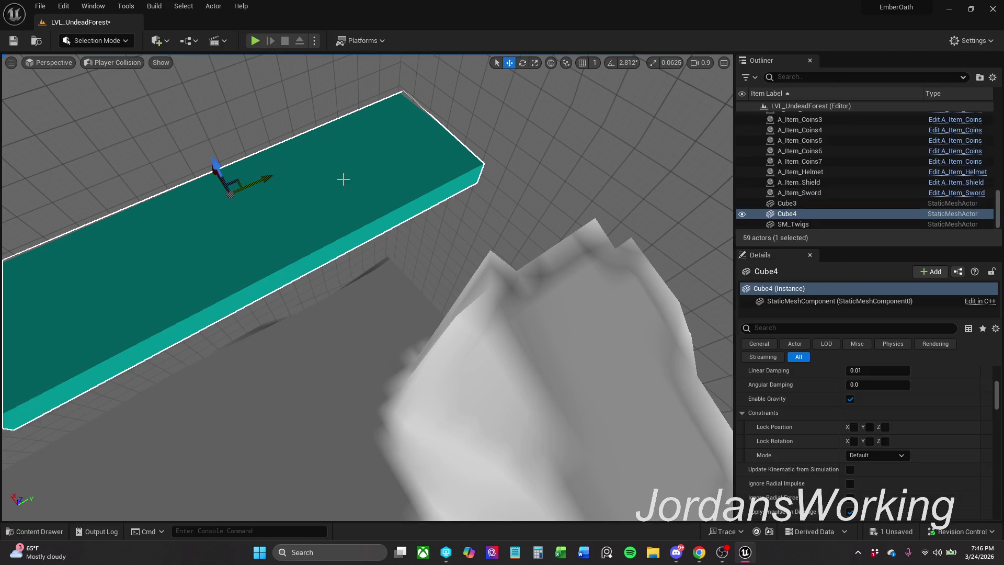
scroll(863, 455, "down", 2)
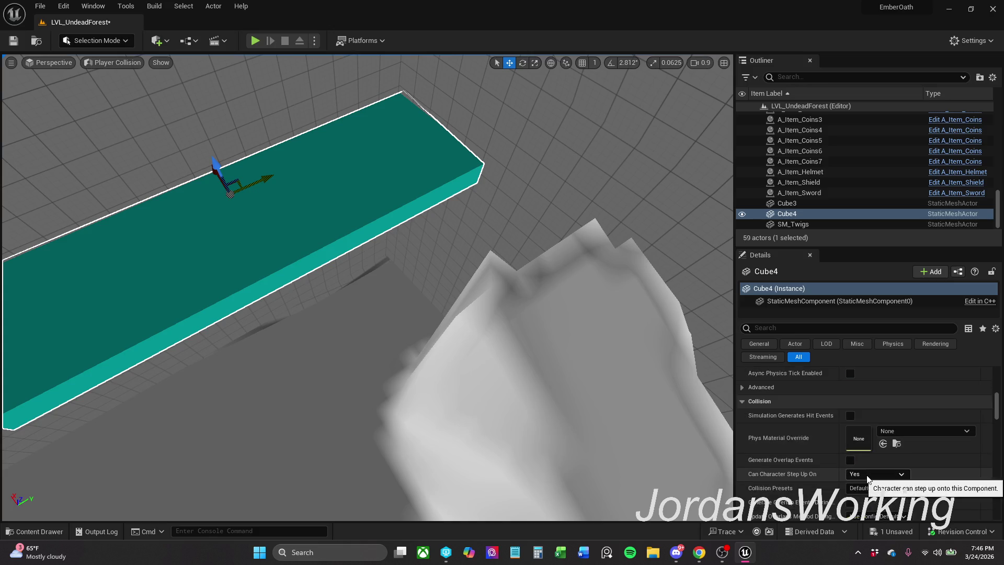
scroll(858, 464, "up", 8)
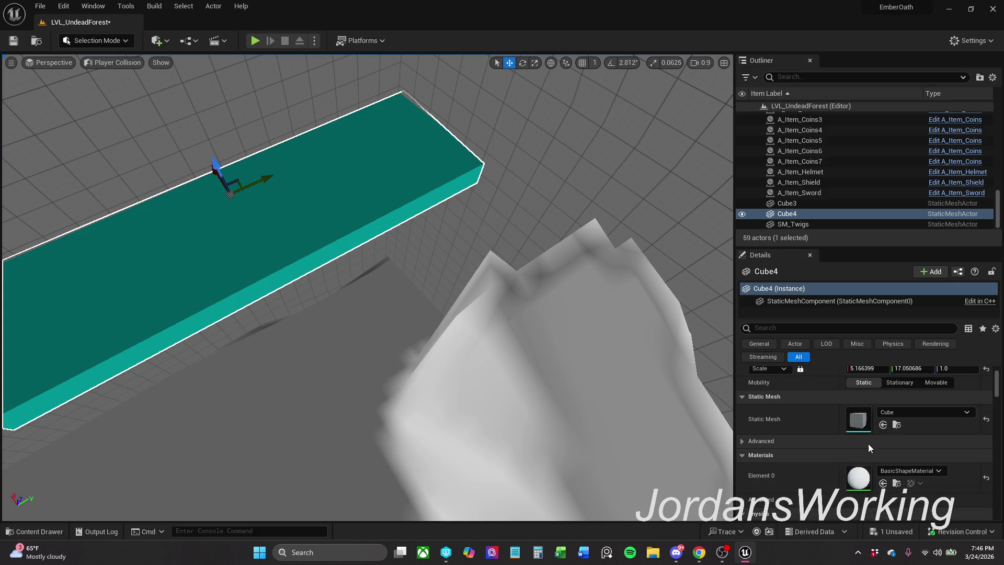
left_click(14, 40)
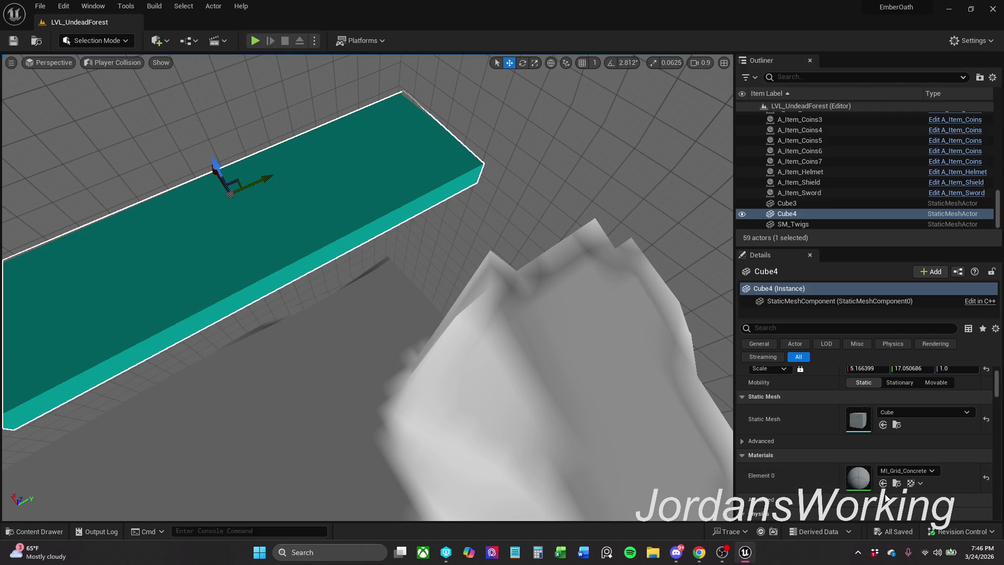
left_click(259, 42)
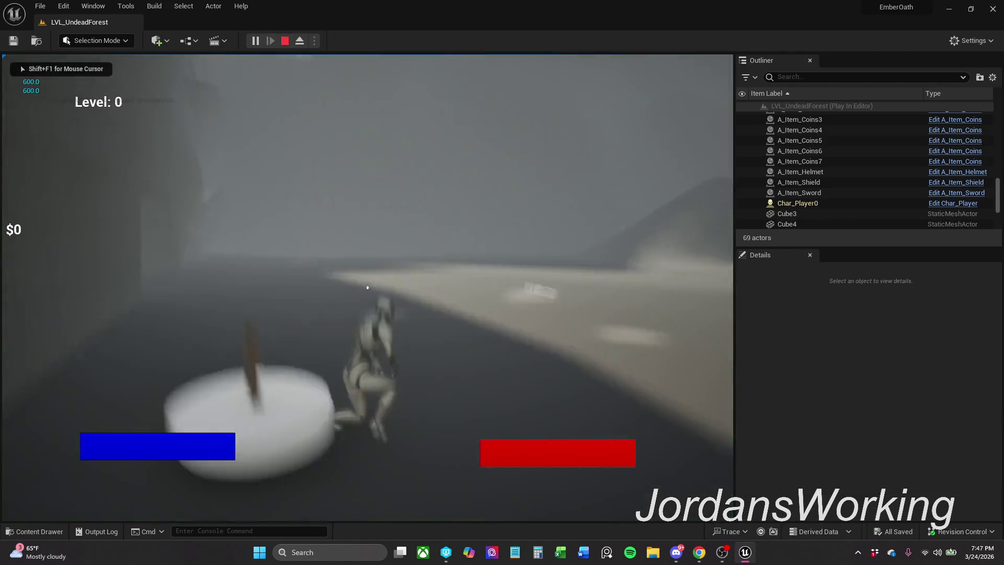
Run the character up the slope along the ledge, stop, and pull the view back onto Cube4
key("w")
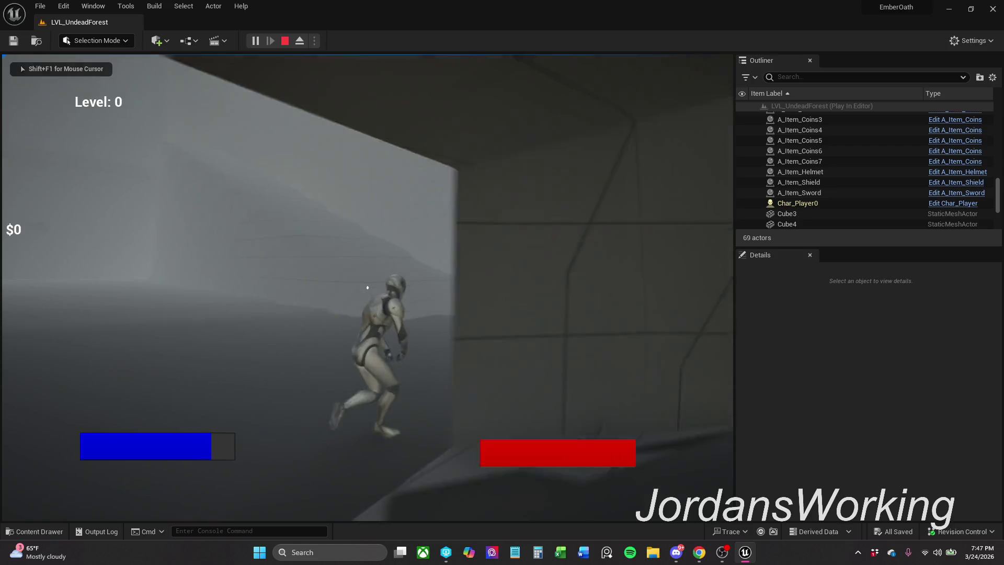
key("w")
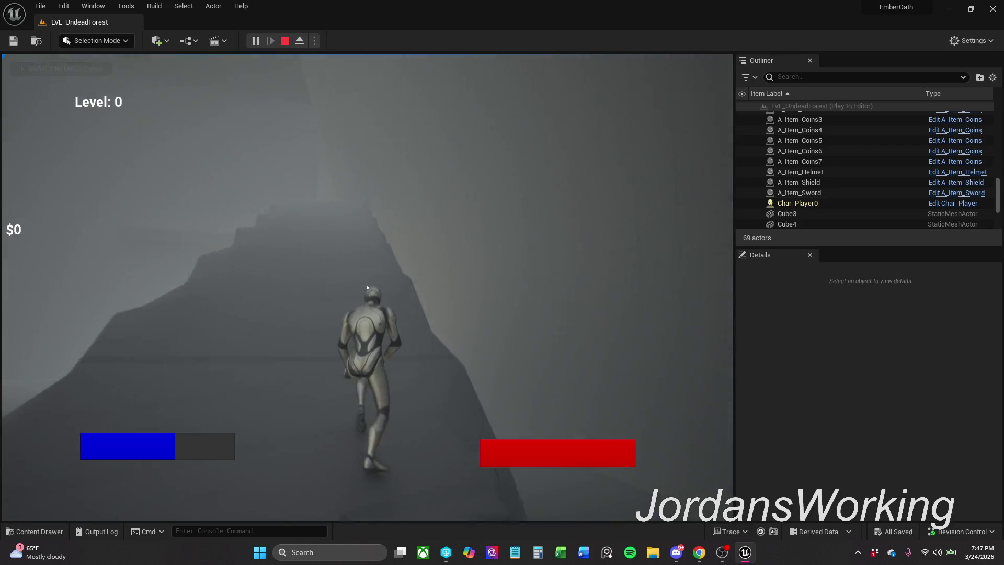
key("w")
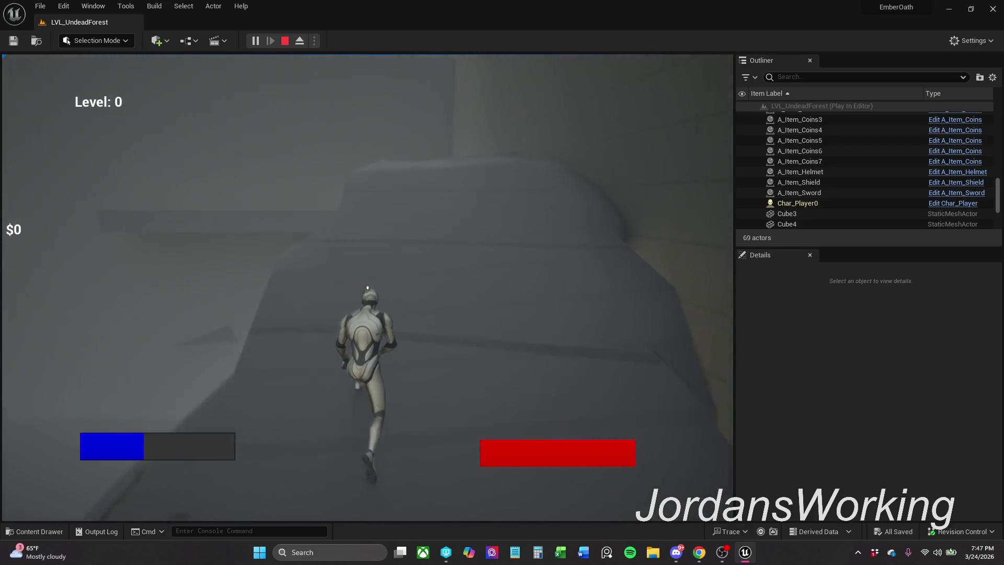
key("w")
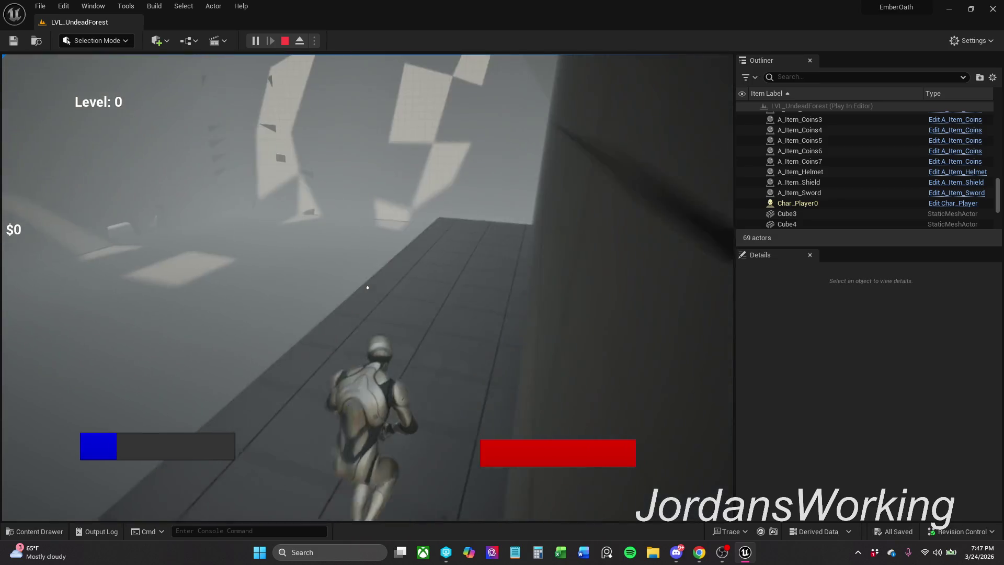
key("Escape")
mouse_move(486, 246)
left_mouse_down()
mouse_move(468, 293)
mouse_move(318, 131)
left_mouse_up()
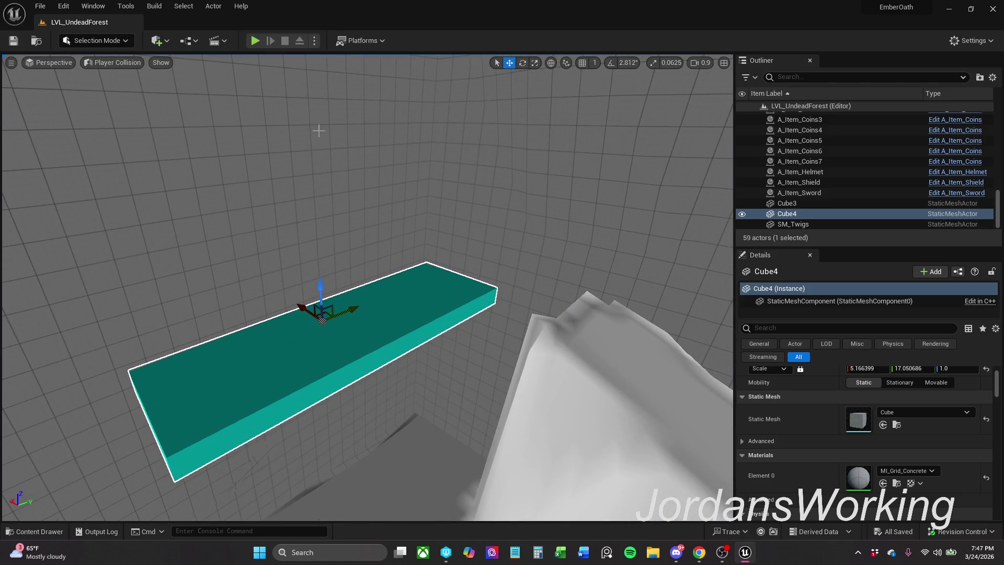
Enter Landscape Mode, set the viewport to Lit, and try the New landscape tool
left_click(95, 46)
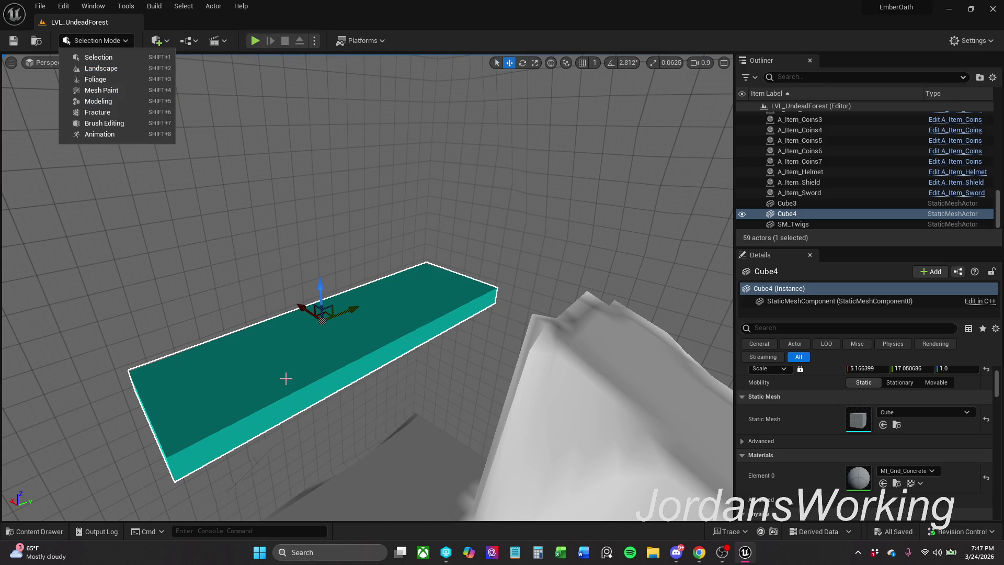
left_click(115, 69)
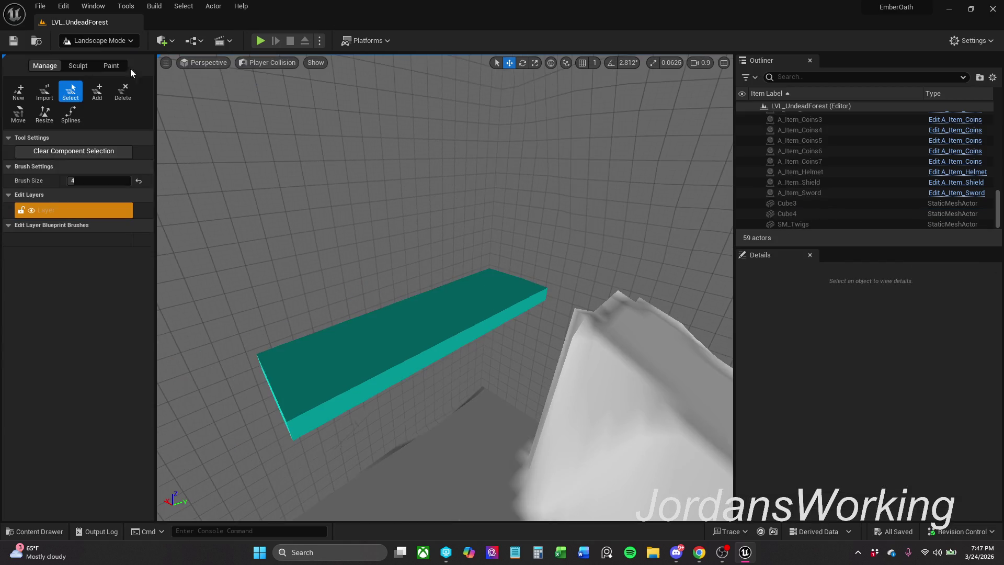
left_click(274, 67)
left_click(283, 89)
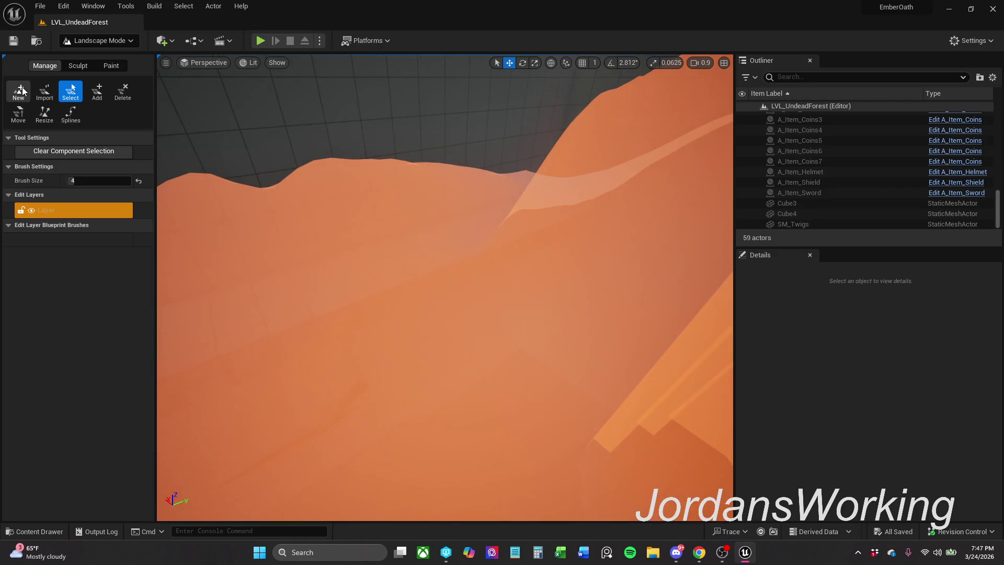
left_click(19, 92)
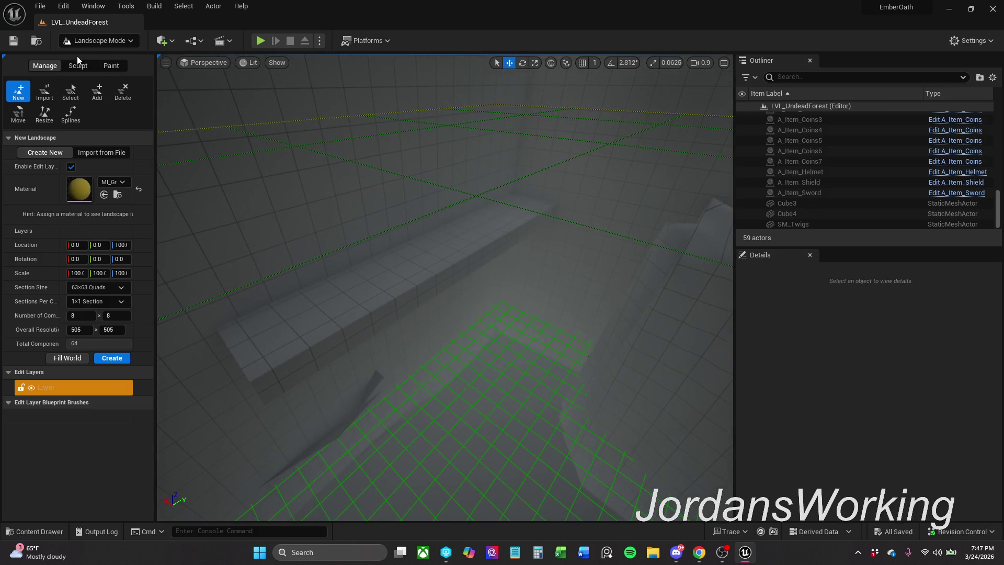
Return to Selection Mode and select the Cube4 ledge slab
left_click(97, 41)
left_click(115, 62)
left_click(375, 264)
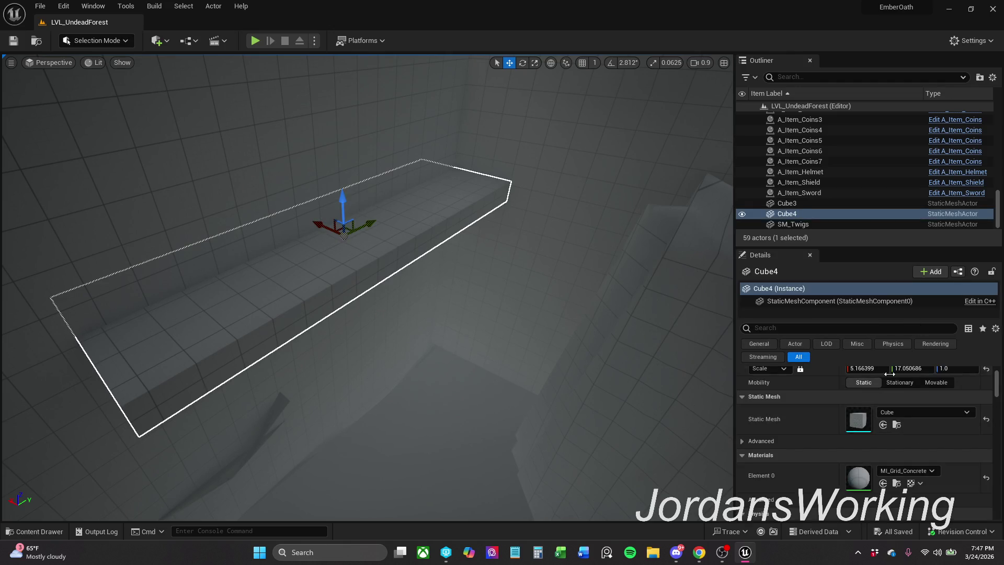
Copy Cube4's Scale values from the ledge's Details panel
left_click_drag(333, 233, 325, 229)
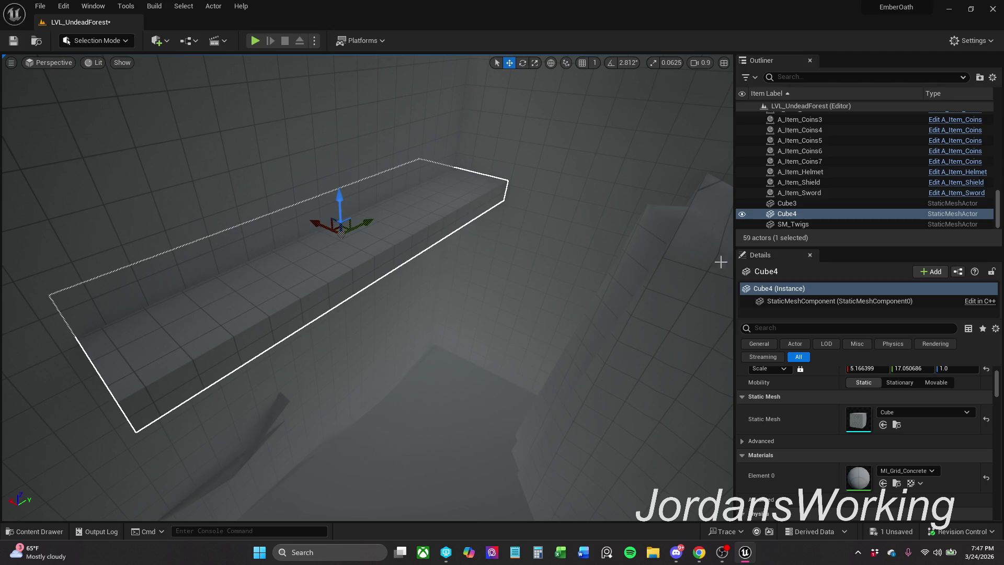
scroll(840, 369, "up", 3)
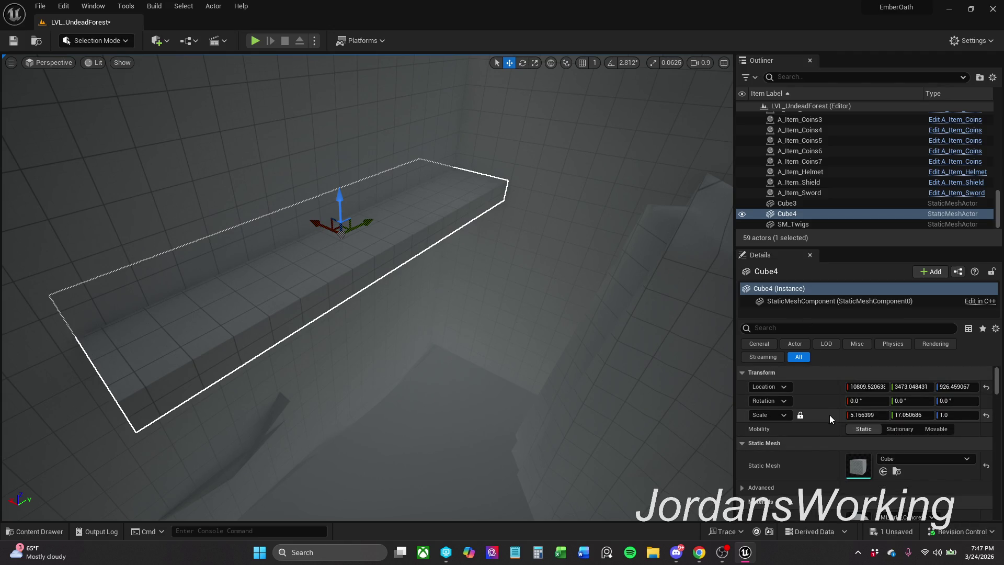
right_click(829, 415)
left_click(868, 426)
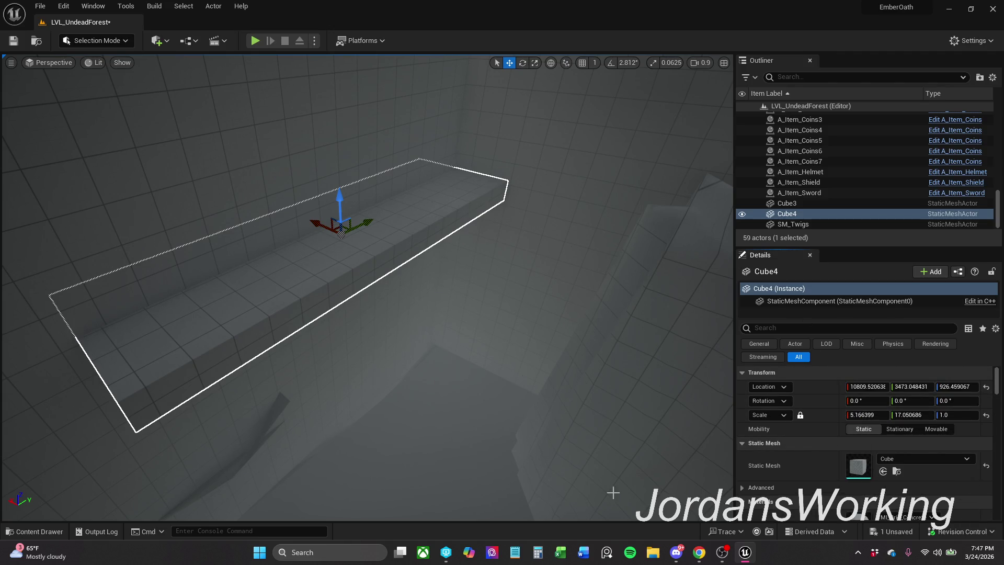
Switch to Landscape mode and show the New Landscape settings with the grid preview
left_click(104, 41)
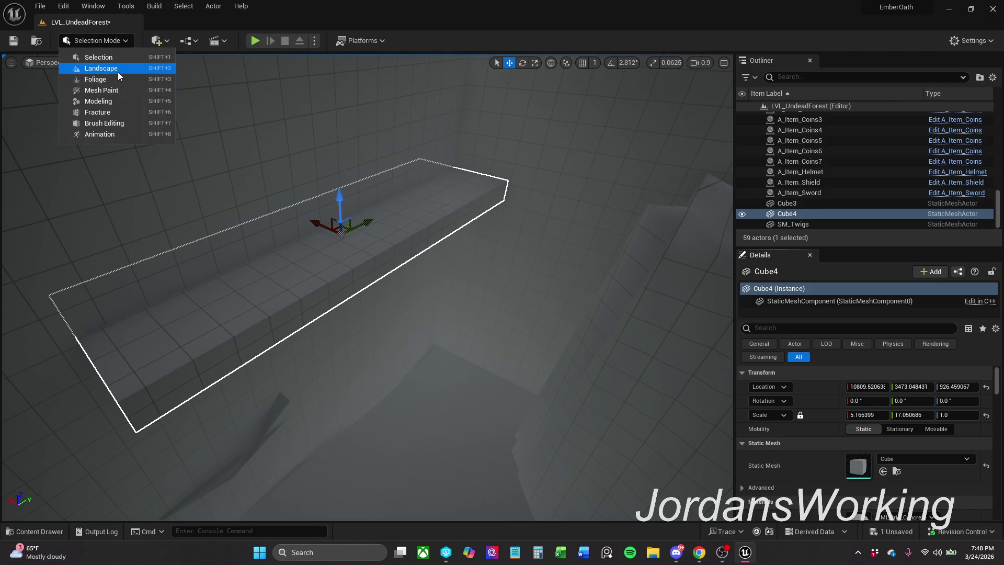
left_click(117, 70)
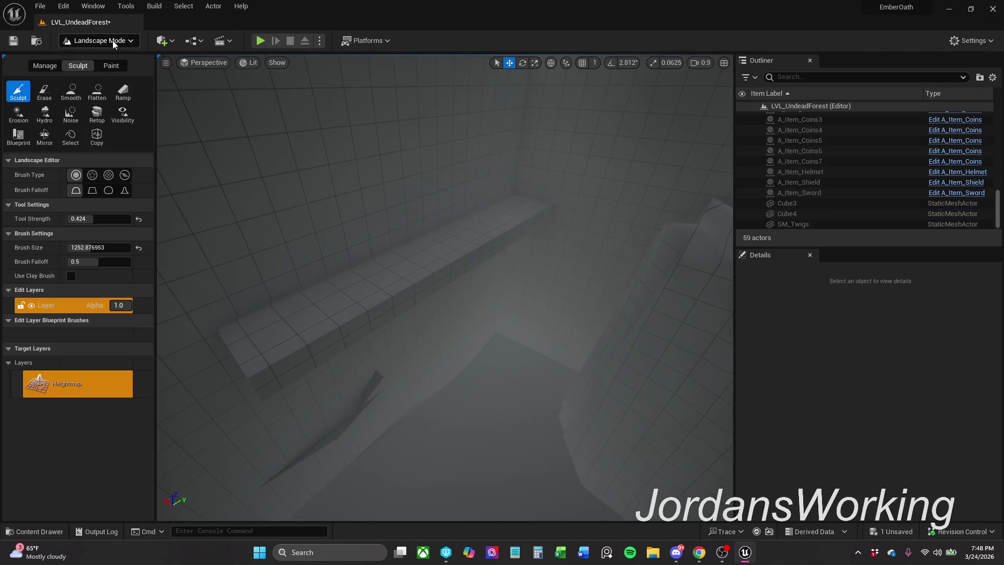
left_click(45, 65)
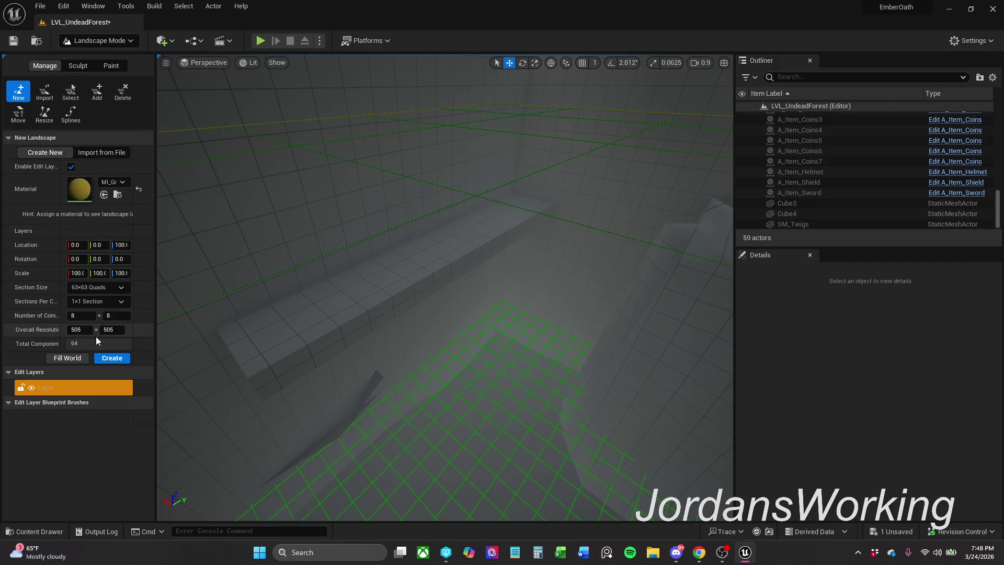
right_click(52, 277)
Paste the ledge's 5.166 × 17.05 × 1.0 scale into the landscape and move the preview toward the ledge
left_click(83, 292)
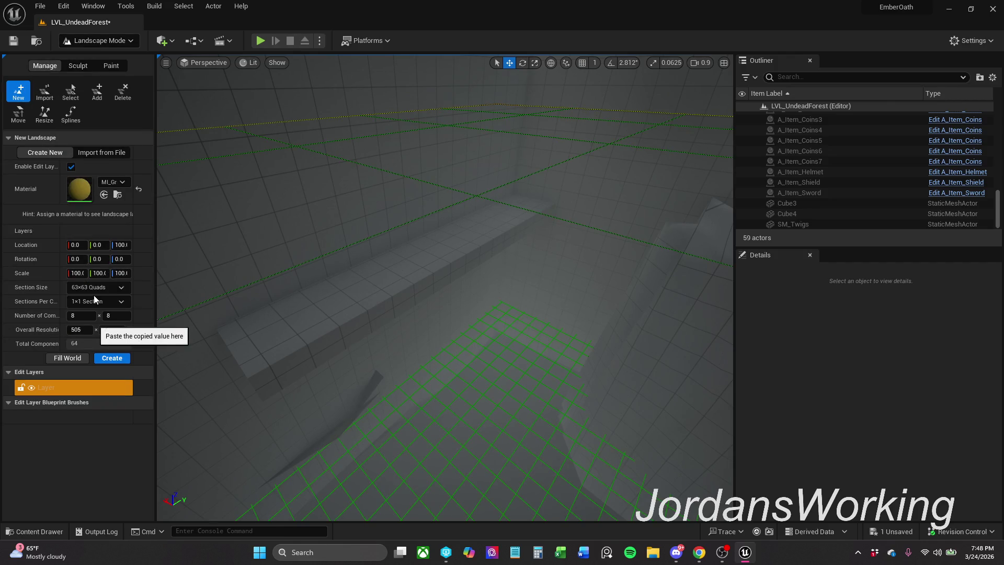
left_click_drag(222, 258, 261, 220)
left_click_drag(647, 278, 646, 278)
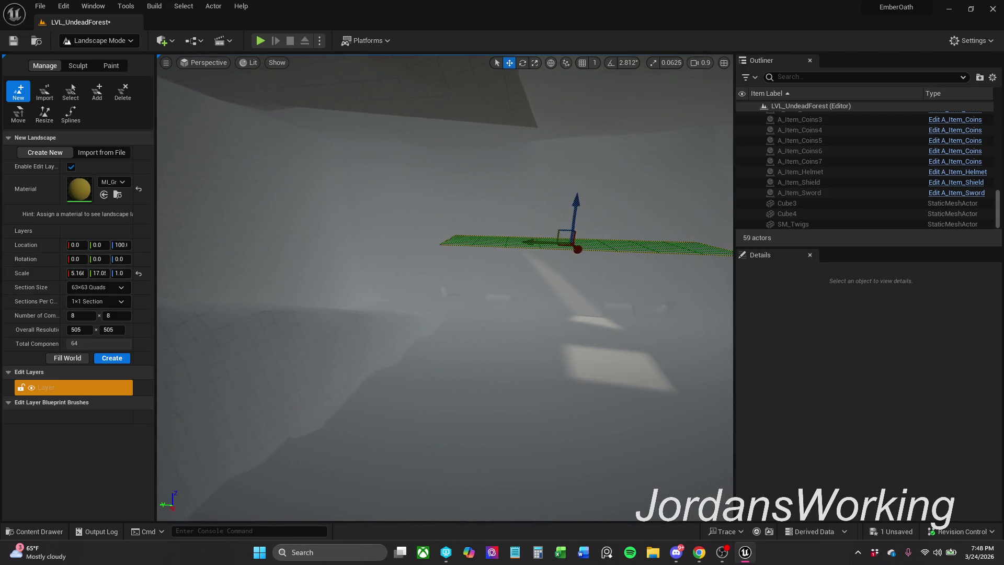
mouse_move(584, 251)
left_mouse_down()
mouse_move(563, 489)
mouse_move(511, 316)
left_mouse_up()
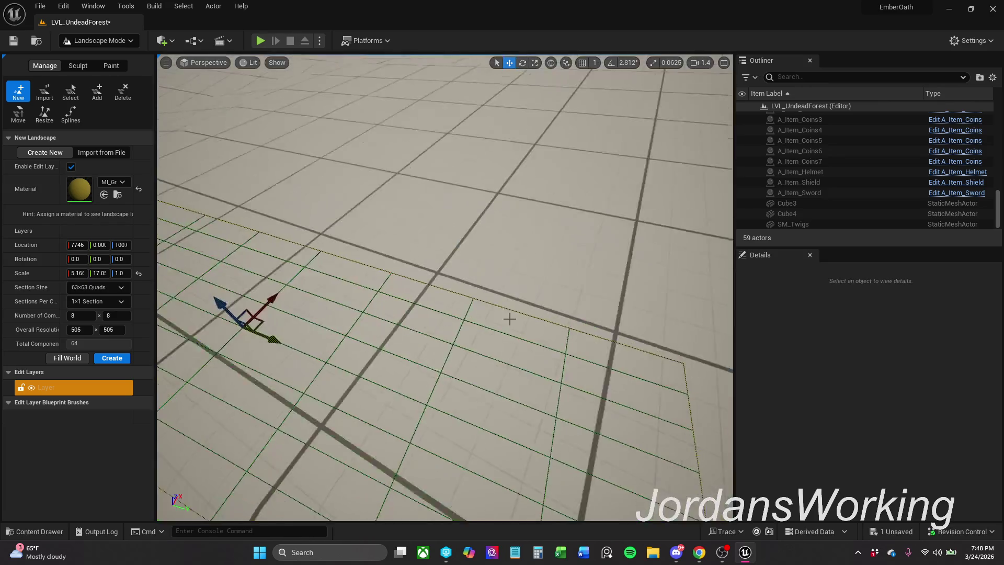
mouse_move(264, 319)
left_mouse_down()
mouse_move(567, 271)
mouse_move(478, 258)
left_mouse_up()
left_click_drag(540, 302, 541, 303)
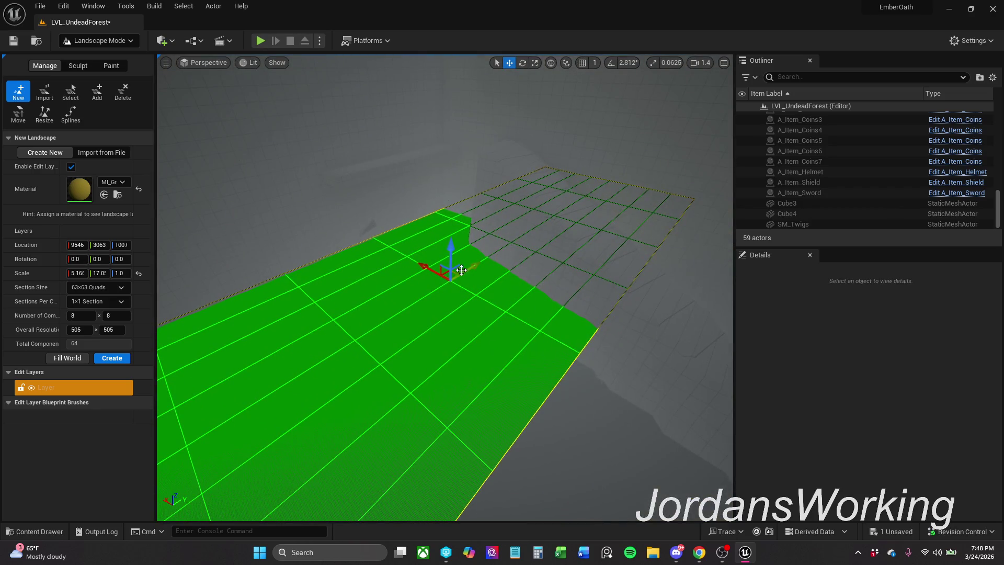
mouse_move(446, 268)
left_mouse_down()
mouse_move(384, 250)
mouse_move(381, 166)
left_mouse_up()
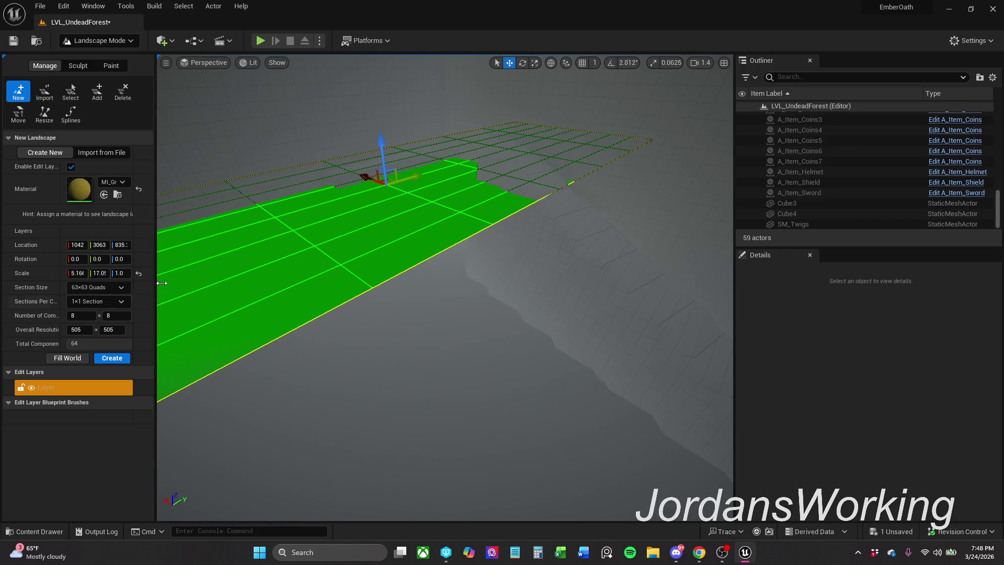
Set Section Size to 15×15 Quads and align the preview with the ledge along Y and in height
left_click(112, 290)
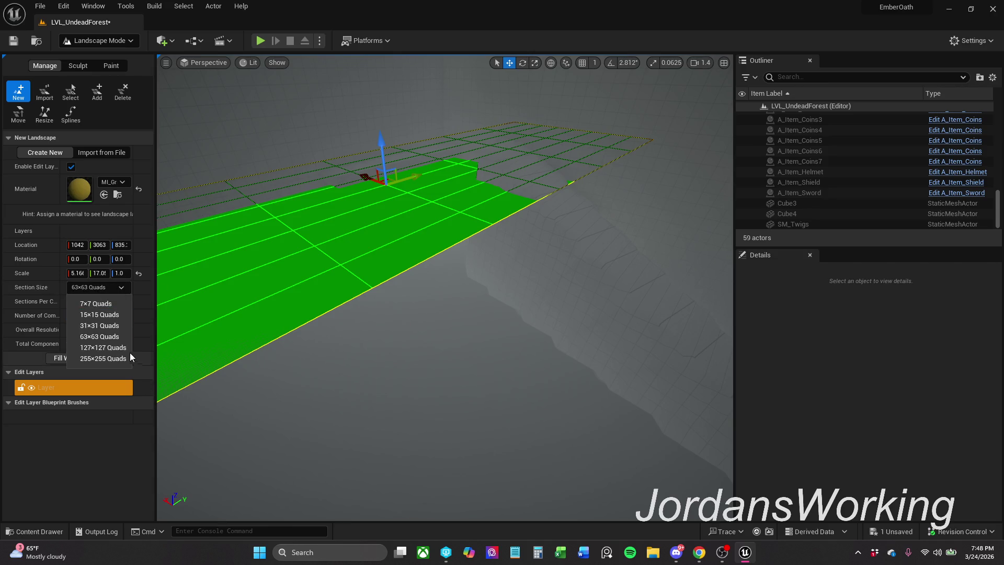
left_click(115, 304)
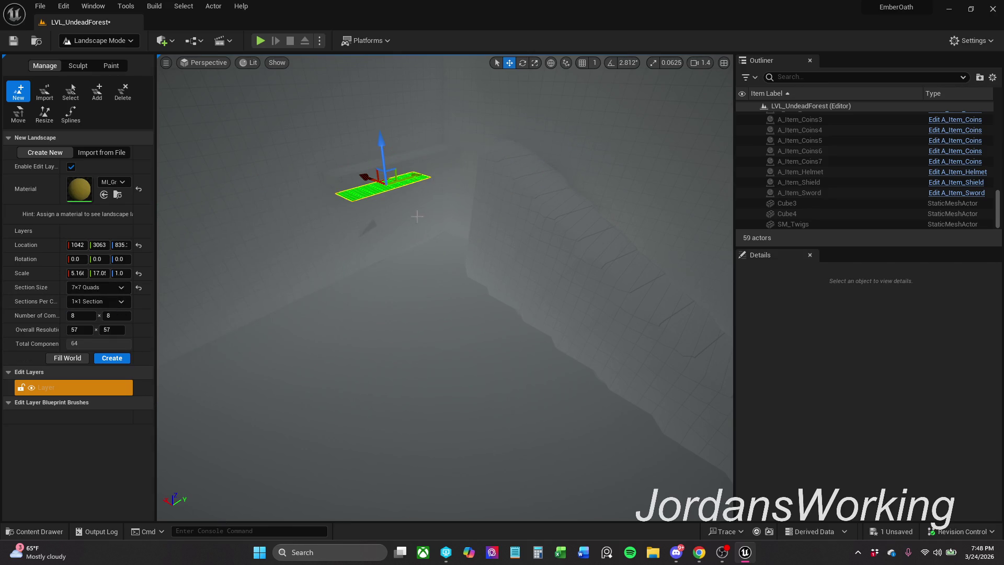
key("f")
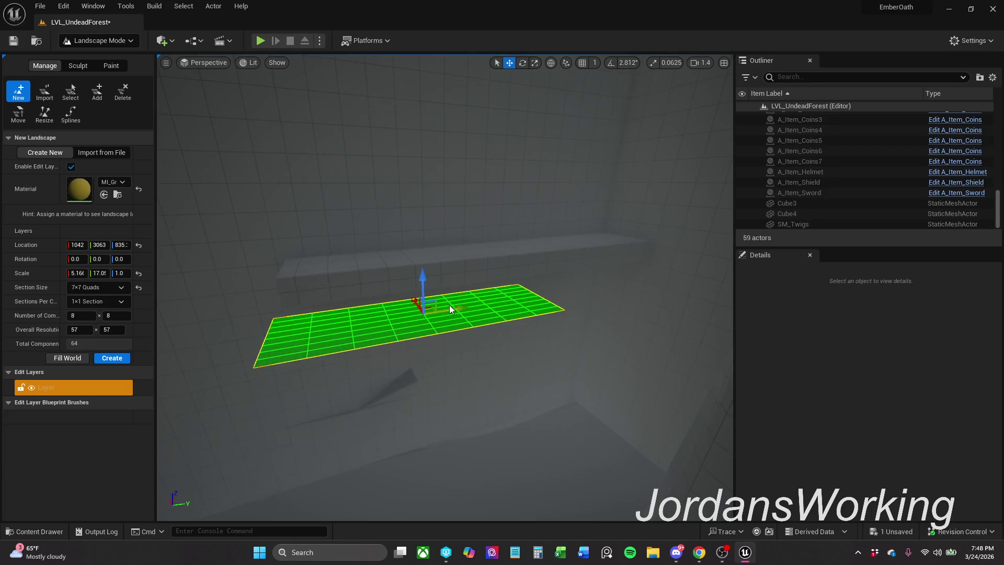
left_click_drag(449, 309, 427, 310)
mouse_move(345, 318)
left_mouse_down()
mouse_move(400, 306)
mouse_move(384, 304)
left_mouse_up()
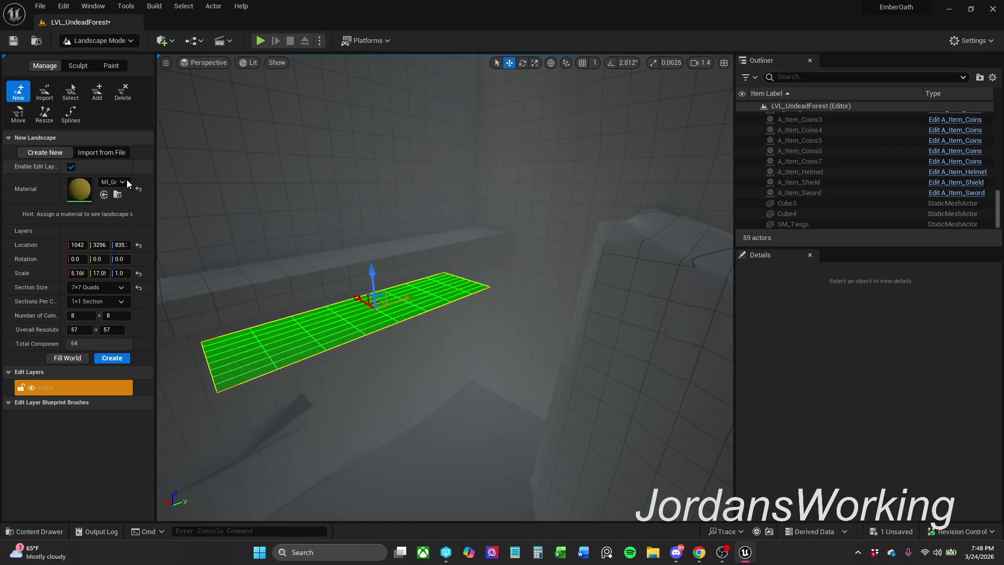
left_click(108, 288)
left_click(111, 316)
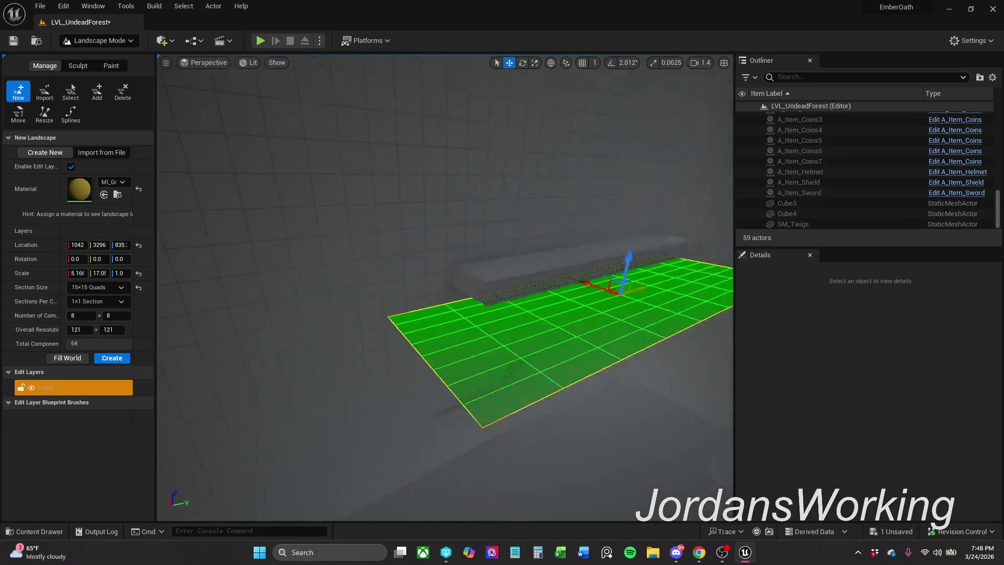
mouse_move(418, 285)
left_mouse_down()
mouse_move(431, 285)
mouse_move(429, 267)
mouse_move(332, 276)
mouse_move(390, 303)
left_mouse_up()
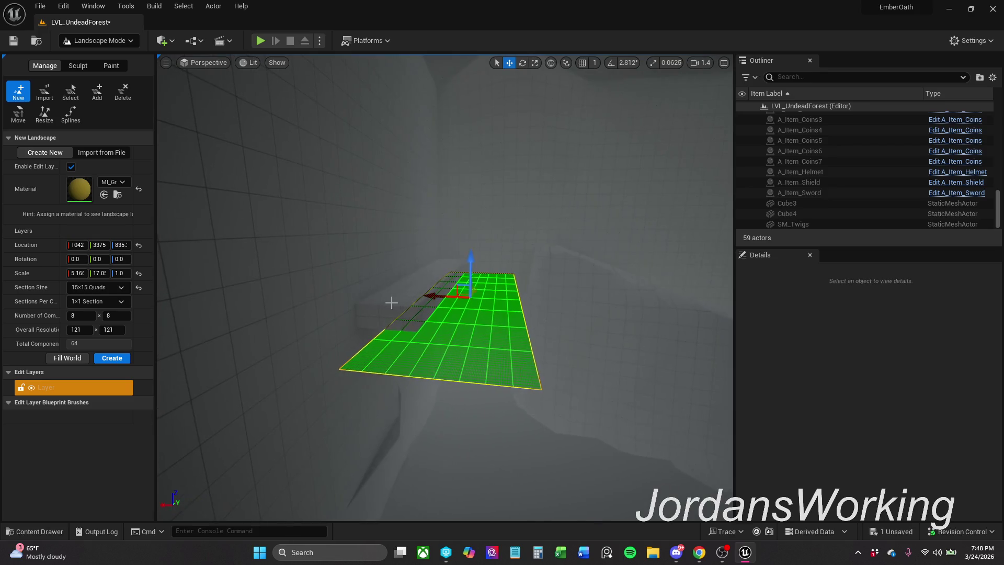
mouse_move(460, 288)
left_mouse_down()
mouse_move(419, 254)
mouse_move(420, 268)
mouse_move(460, 272)
mouse_move(445, 254)
mouse_move(439, 264)
left_mouse_up()
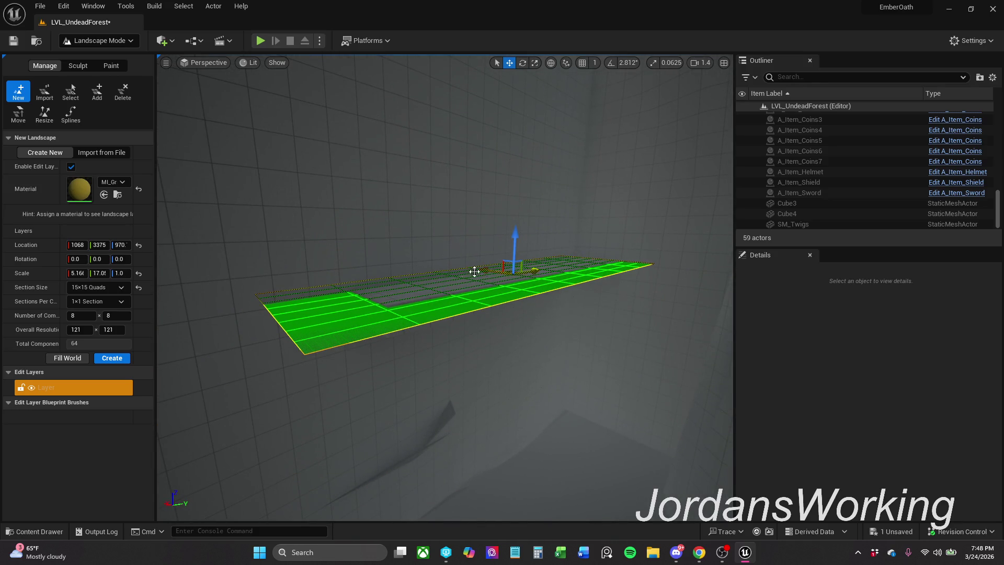
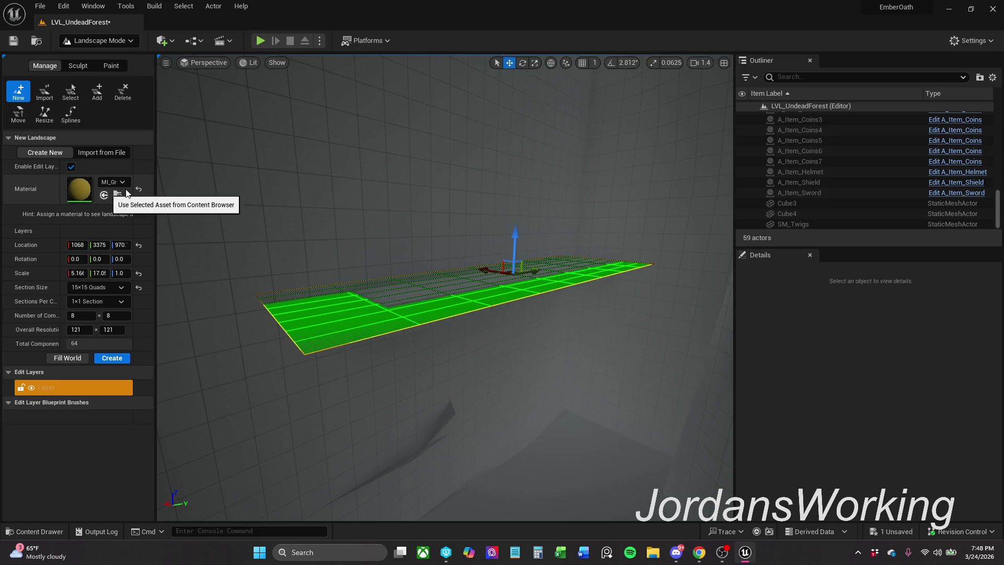
Create the new Landscape using the selected grid material from the Content Browser
left_click(117, 196)
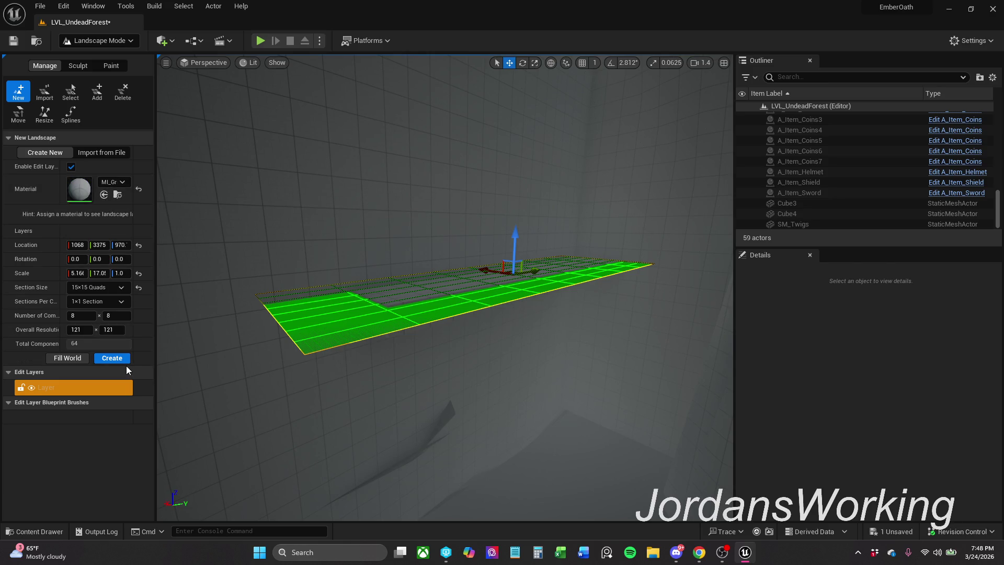
left_click_drag(154, 336, 177, 337)
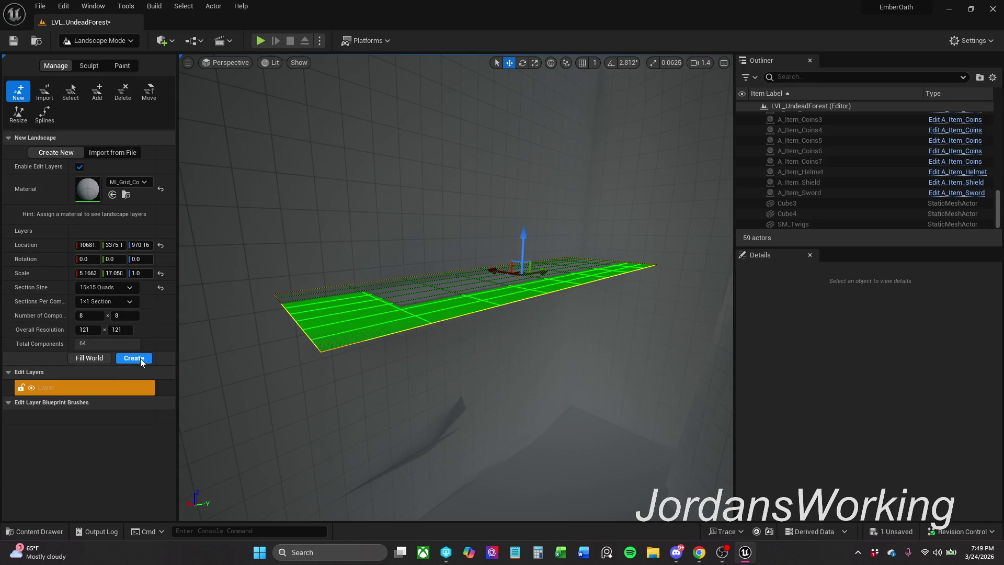
left_click(137, 359)
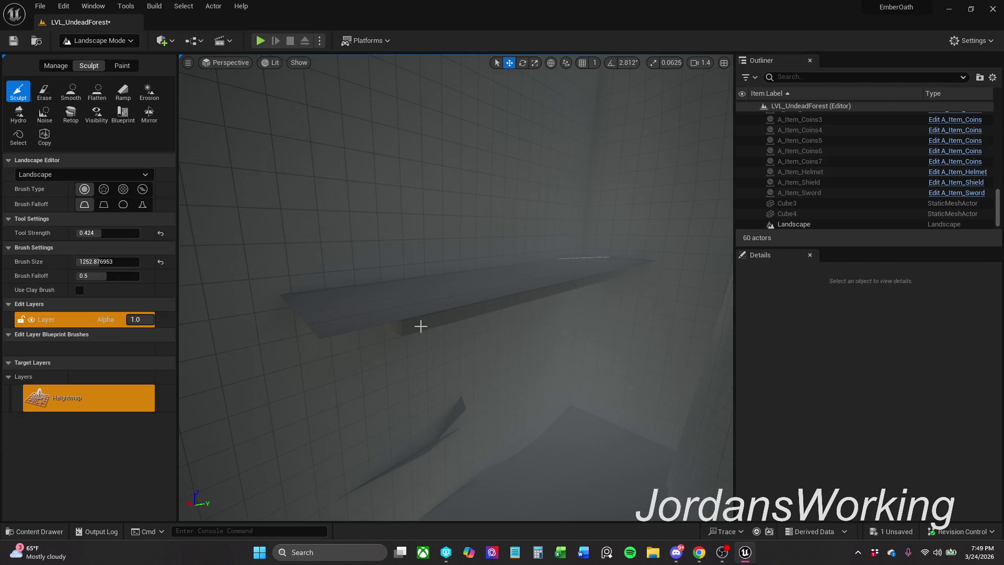
Return to Selection mode and select the Cube4 slab
left_click(102, 45)
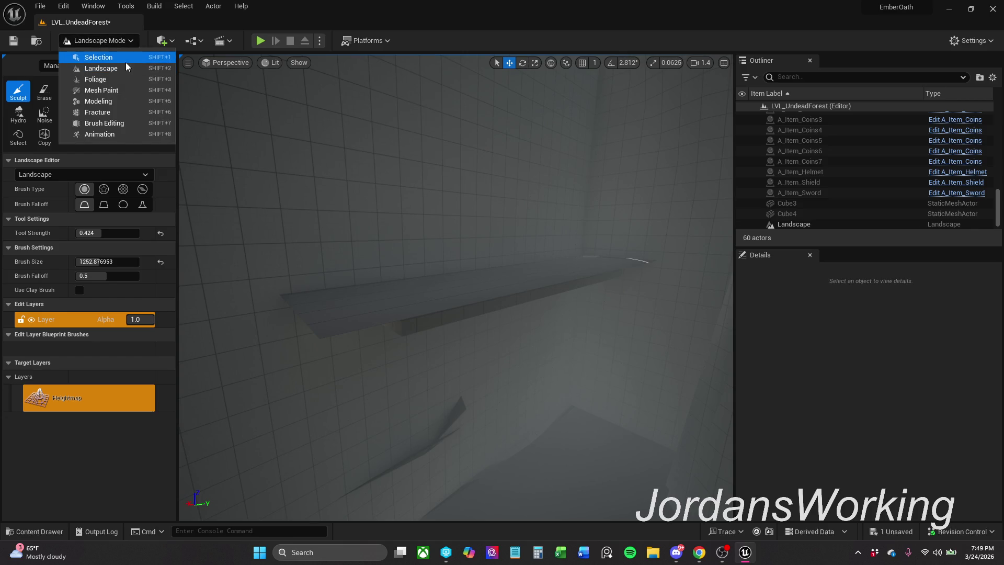
left_click(127, 62)
left_click(361, 325)
Stretch the Cube4 slab along its Y axis with the scale gizmo
key("e")
key("r")
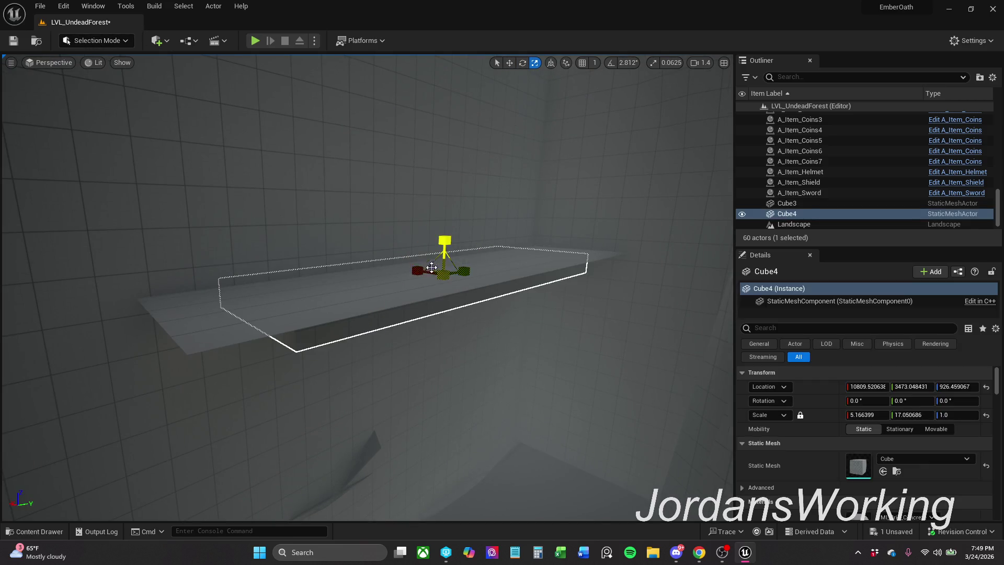
mouse_move(459, 279)
left_mouse_down()
mouse_move(492, 273)
mouse_move(469, 270)
mouse_move(469, 251)
mouse_move(544, 238)
mouse_move(523, 256)
mouse_move(466, 240)
mouse_move(470, 231)
mouse_move(470, 287)
mouse_move(573, 474)
left_mouse_up()
Select the Landscape actor and shift it along the X axis
key("w")
mouse_move(485, 255)
left_mouse_down()
mouse_move(470, 246)
mouse_move(461, 272)
mouse_move(477, 264)
left_mouse_up()
left_click(485, 255)
left_click_drag(327, 233, 403, 232)
scroll(366, 235, "down", 2)
mouse_move(245, 166)
left_mouse_down()
mouse_move(293, 171)
mouse_move(295, 186)
left_mouse_up()
scroll(295, 186, "up", 1)
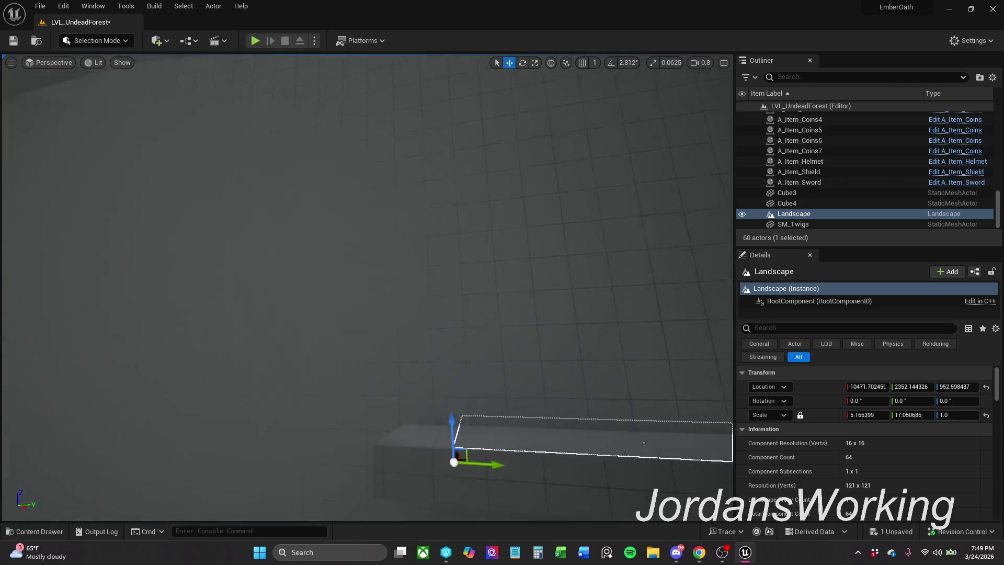
left_click_drag(420, 296, 322, 299)
Briefly enter Landscape mode, then back in Selection mode rename the Landscape to LandscapeLedge
left_click(111, 40)
left_click(89, 65)
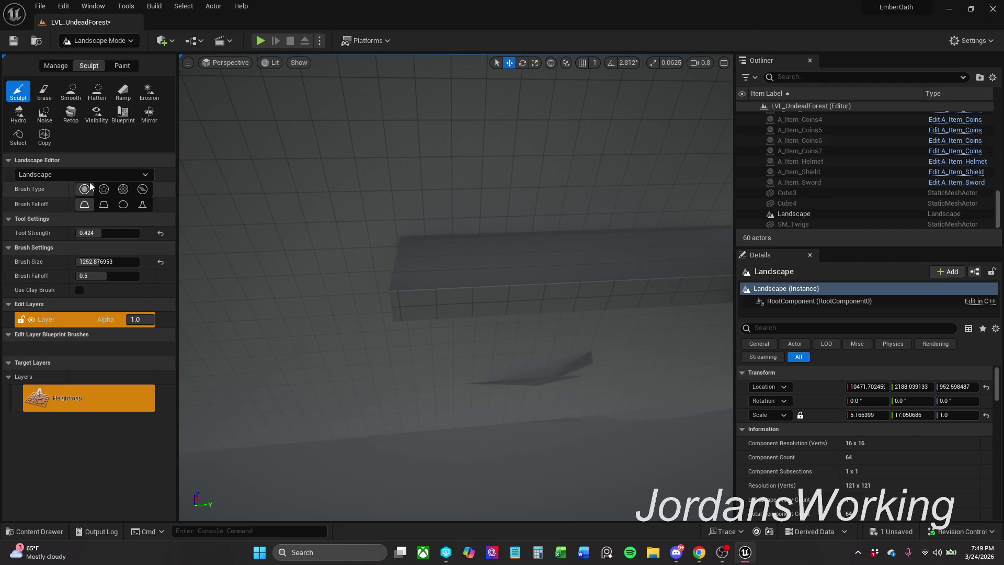
left_click(99, 40)
left_click(103, 52)
left_click(434, 246)
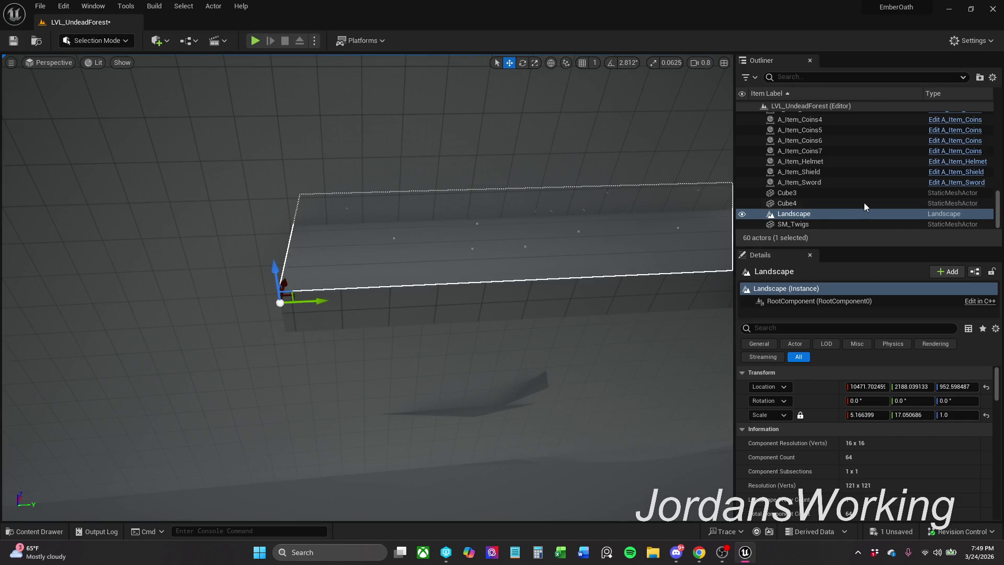
key("F2")
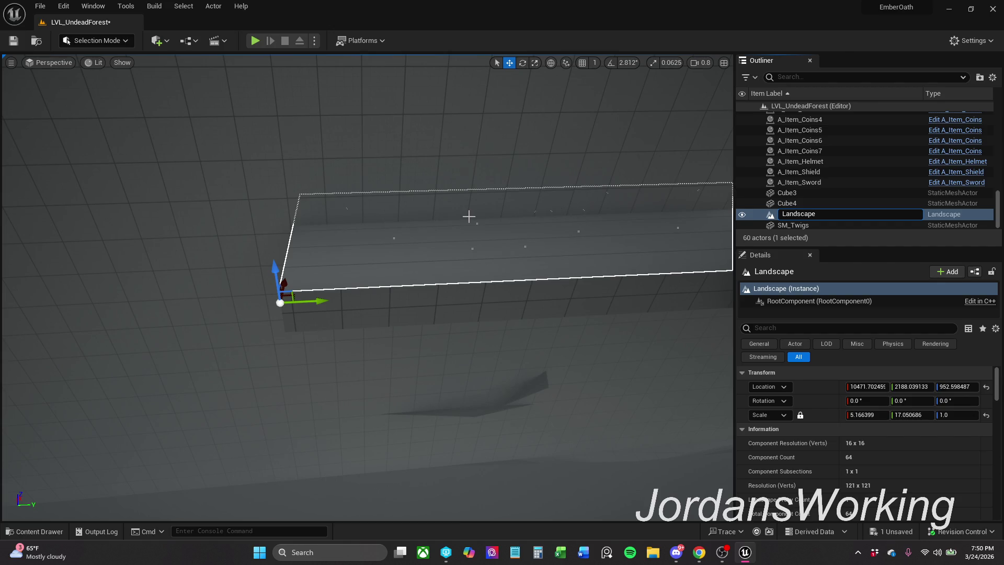
key("Return")
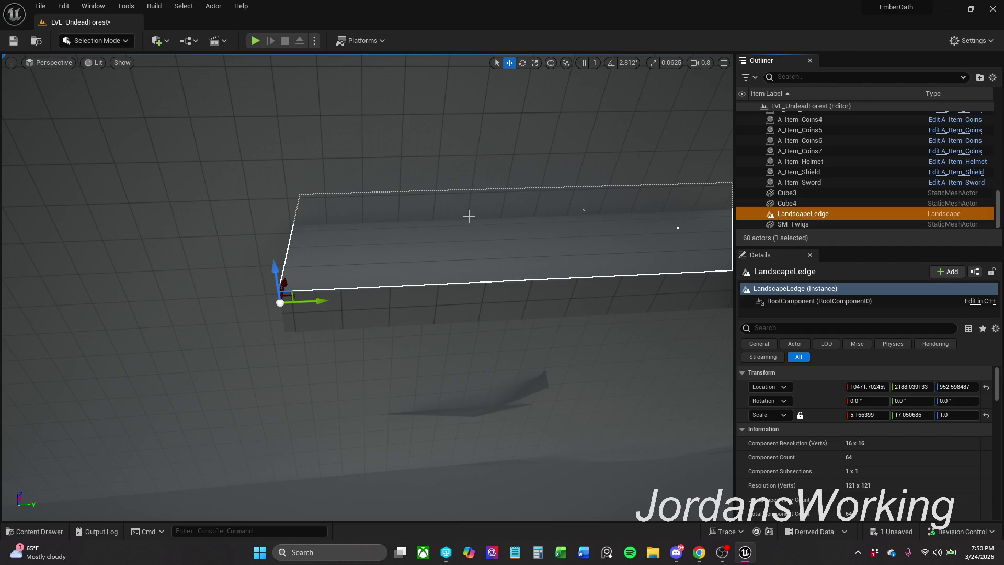
left_click(114, 41)
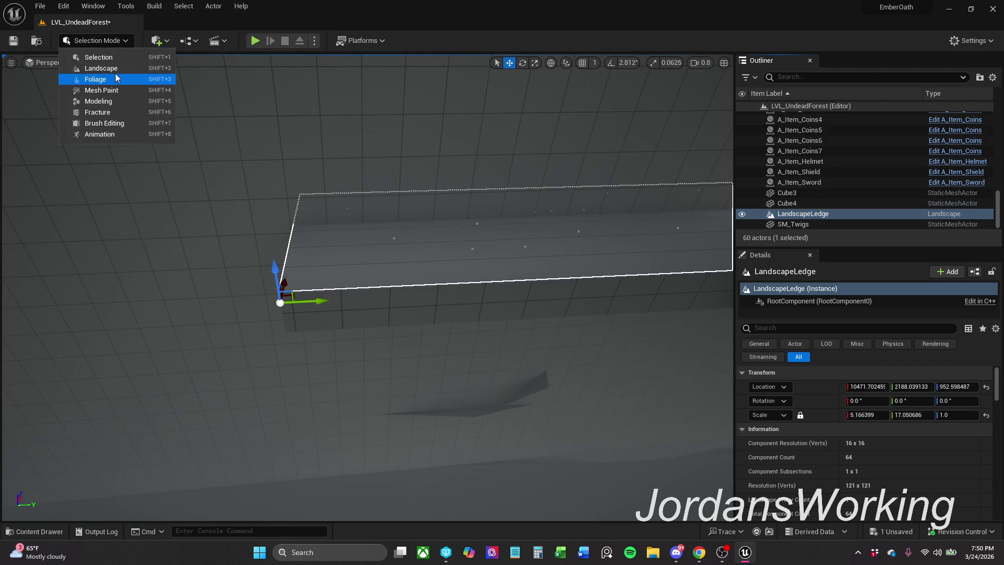
Check the editable landscape list keeps LandscapeLedge, then return to Selection mode
left_click(99, 73)
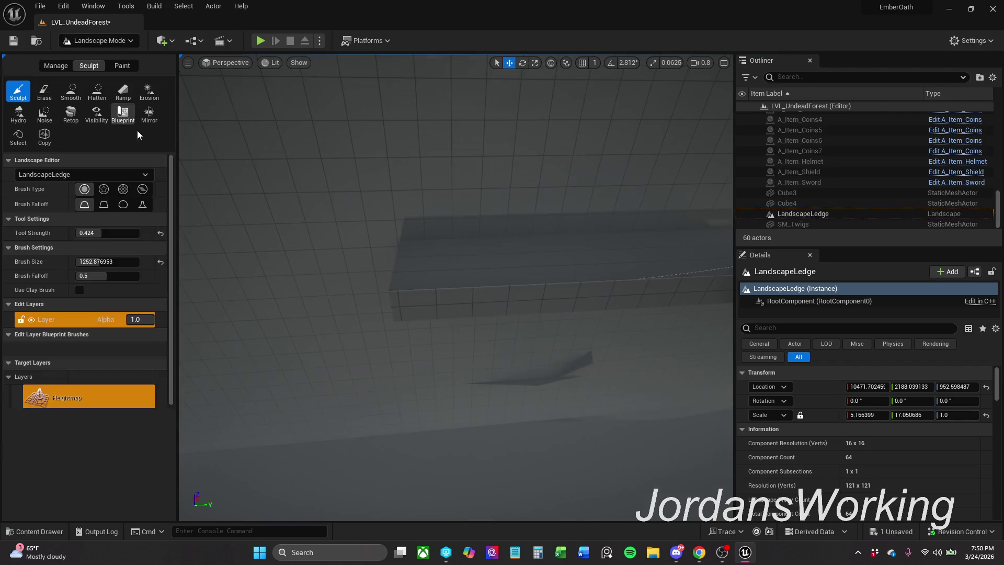
left_click(39, 175)
left_click(26, 203)
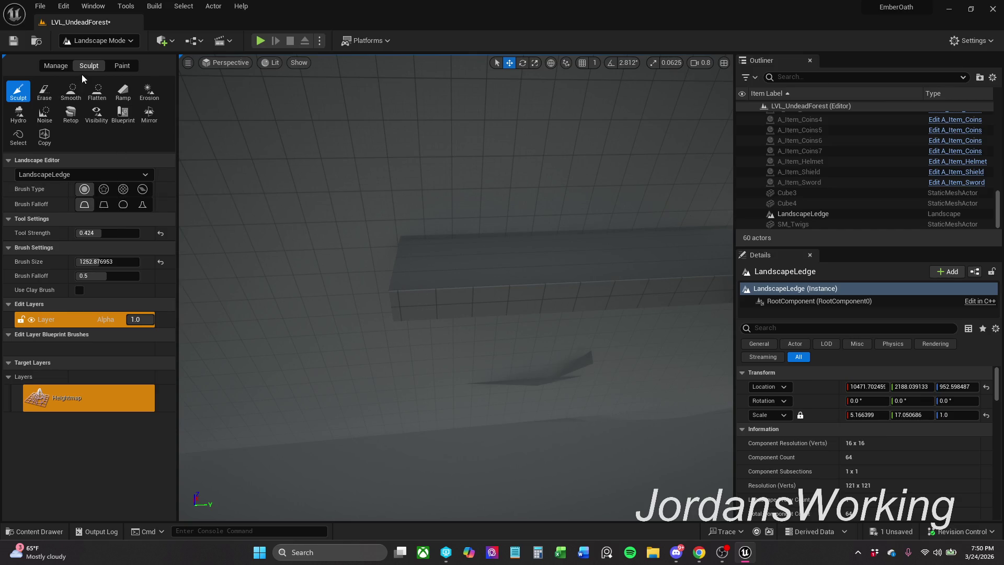
left_click(117, 46)
left_click(117, 65)
left_click(110, 44)
left_click(117, 56)
Lower LandscapeLedge, scale it to about 17.5 by 18 with scale unlocked, and save
left_click(475, 251)
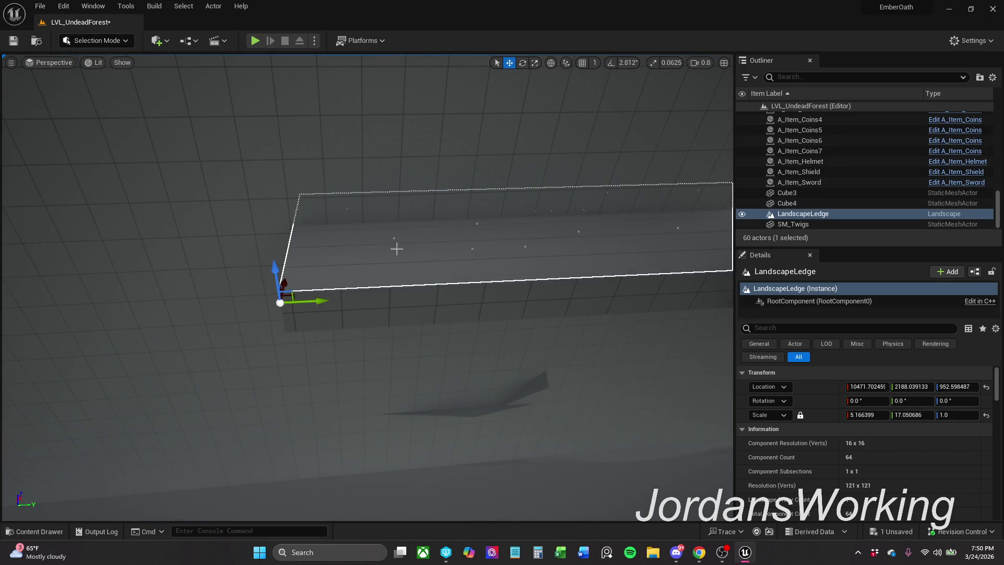
left_click_drag(277, 269, 286, 312)
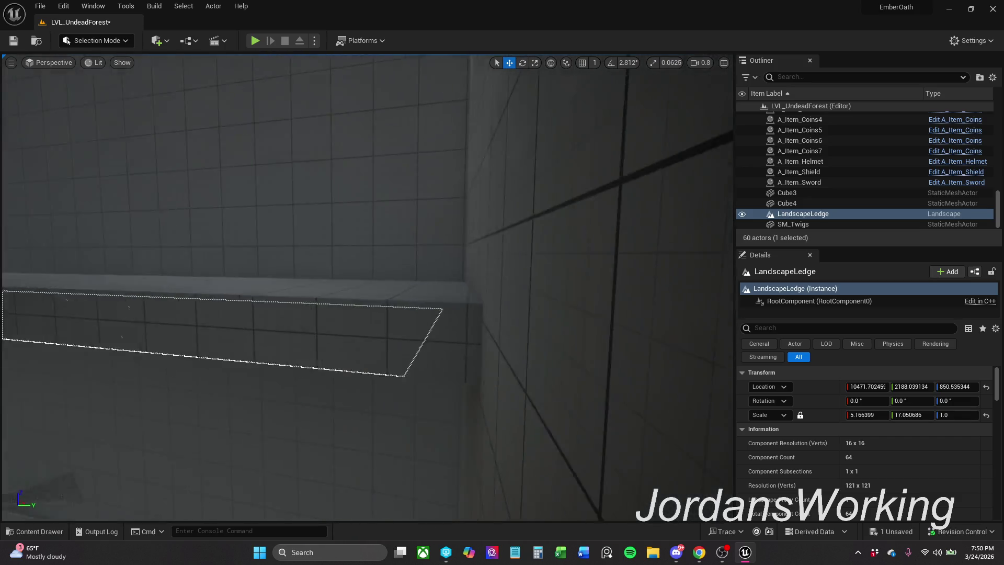
key("r")
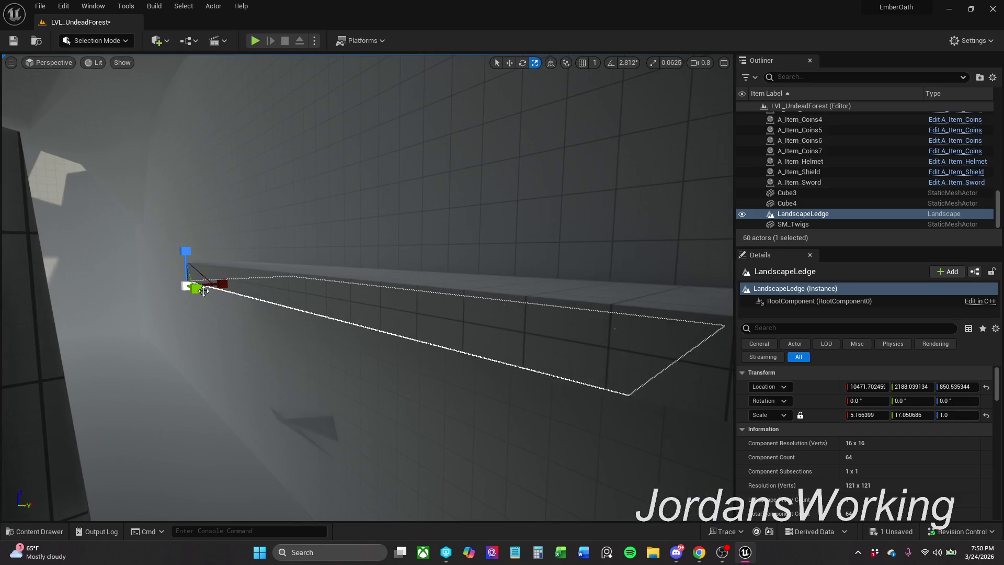
left_click_drag(203, 290, 225, 291)
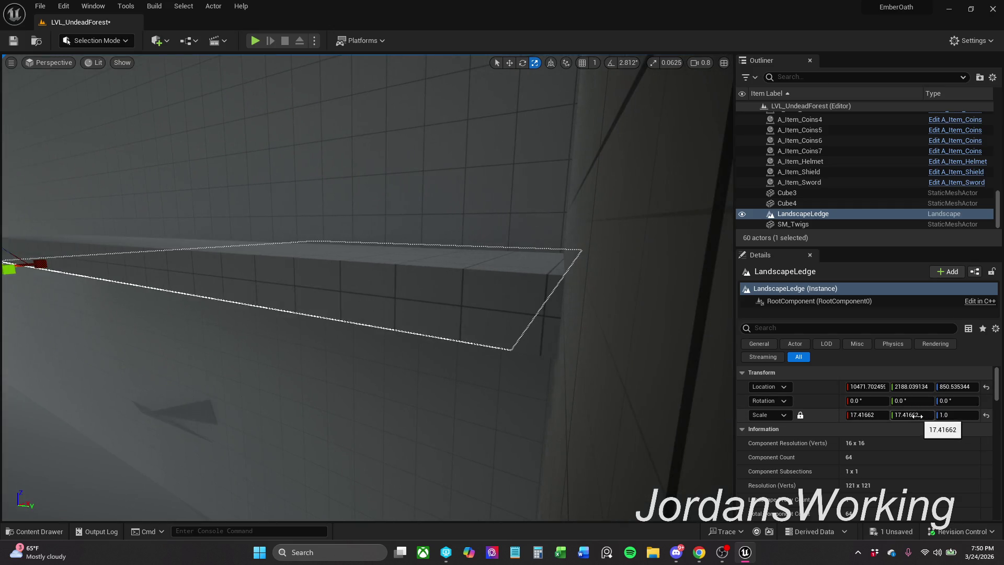
left_click_drag(914, 416, 918, 416)
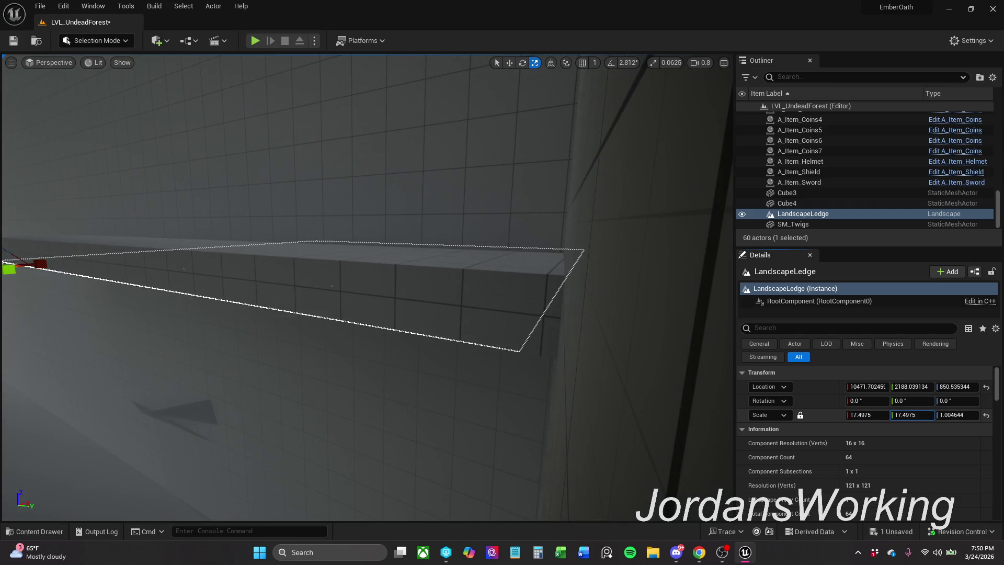
left_click(801, 416)
left_click_drag(913, 415, 917, 415)
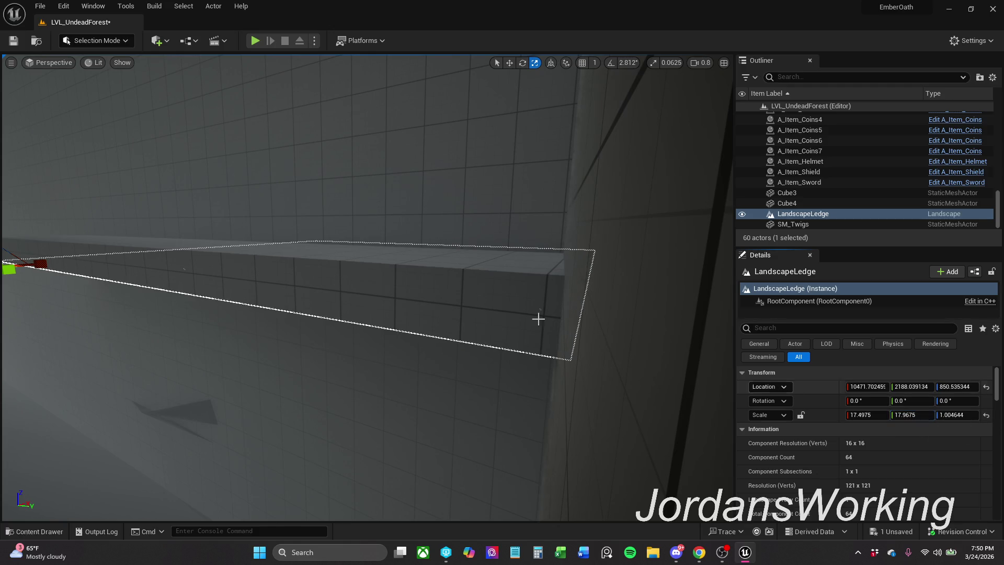
left_click(13, 42)
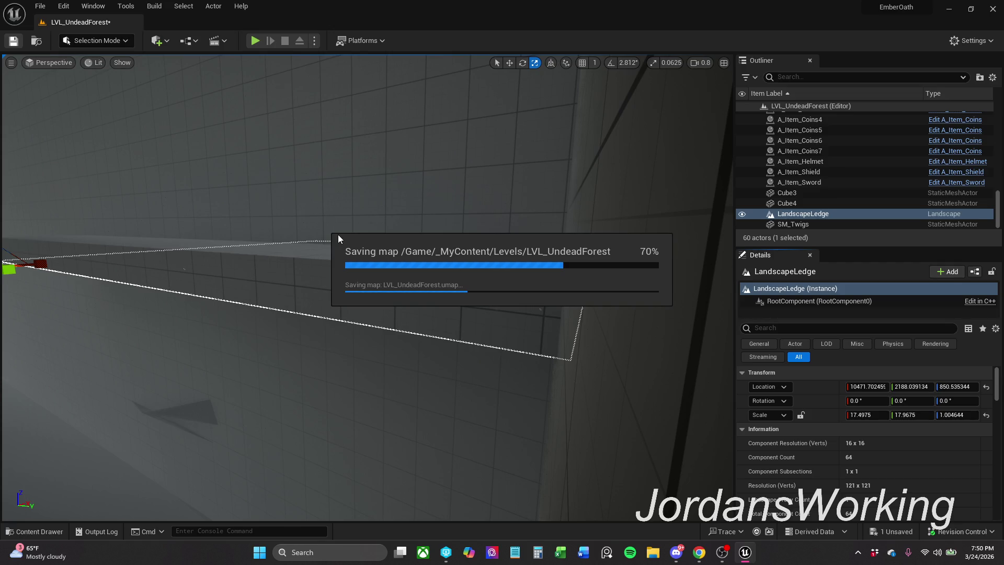
Adjust LandscapeLedge's Scale X in the Details panel, first setting it to 5
mouse_move(292, 234)
left_mouse_down()
mouse_move(377, 282)
mouse_move(376, 308)
left_mouse_up()
left_click(885, 415)
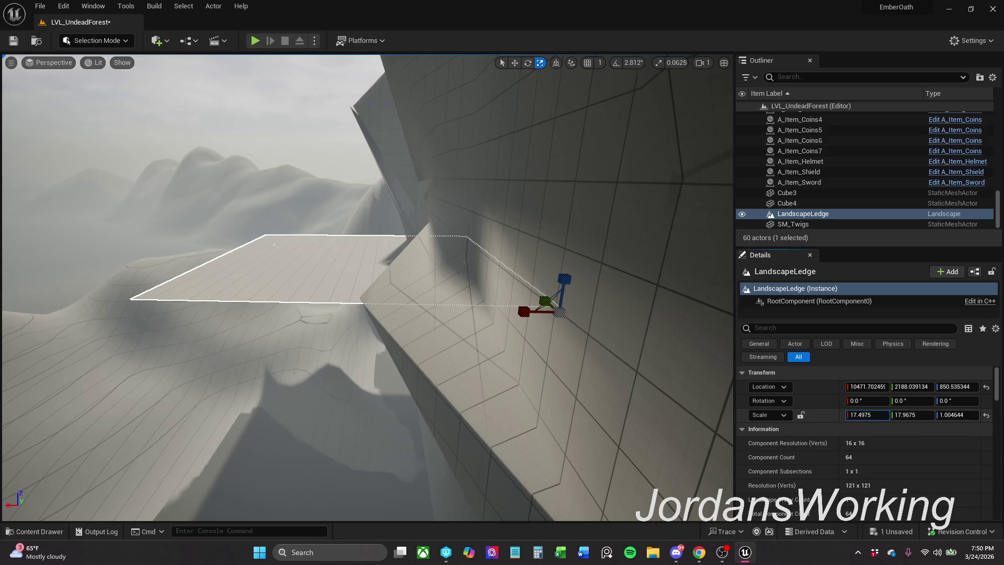
mouse_move(885, 415)
left_mouse_down()
mouse_move(900, 415)
mouse_move(876, 415)
mouse_move(883, 421)
left_mouse_up()
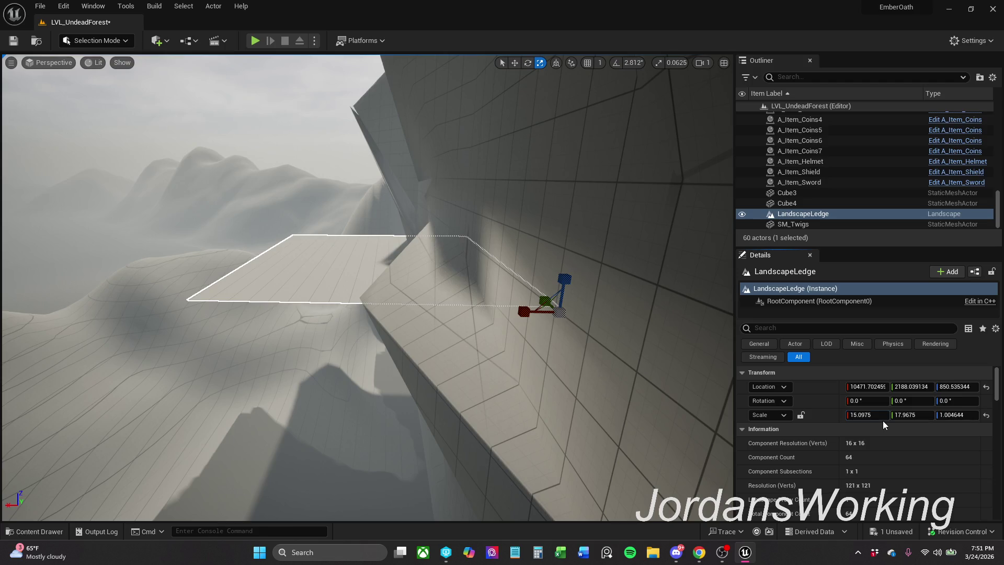
left_click(882, 415)
left_click_drag(869, 415, 875, 416)
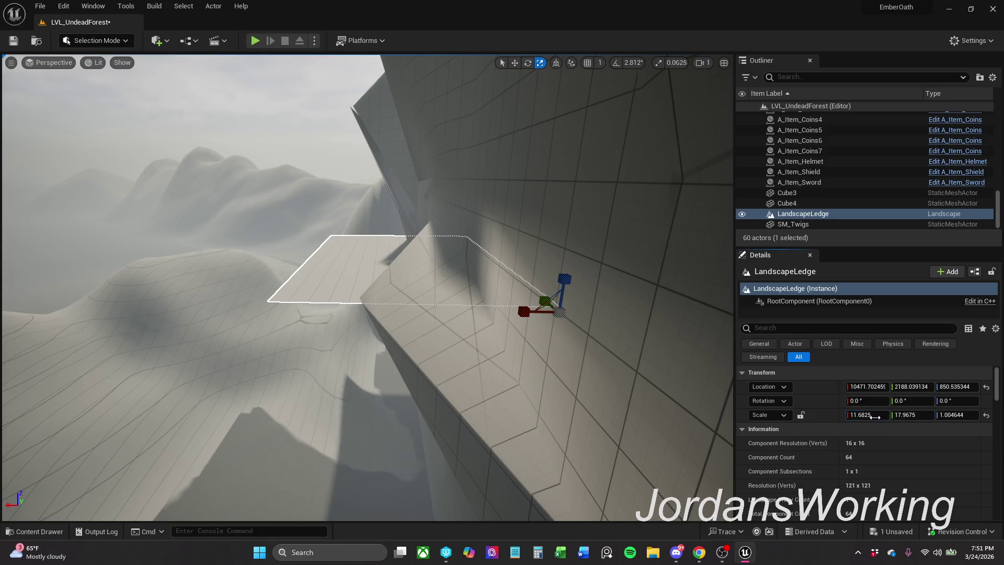
left_click(875, 416)
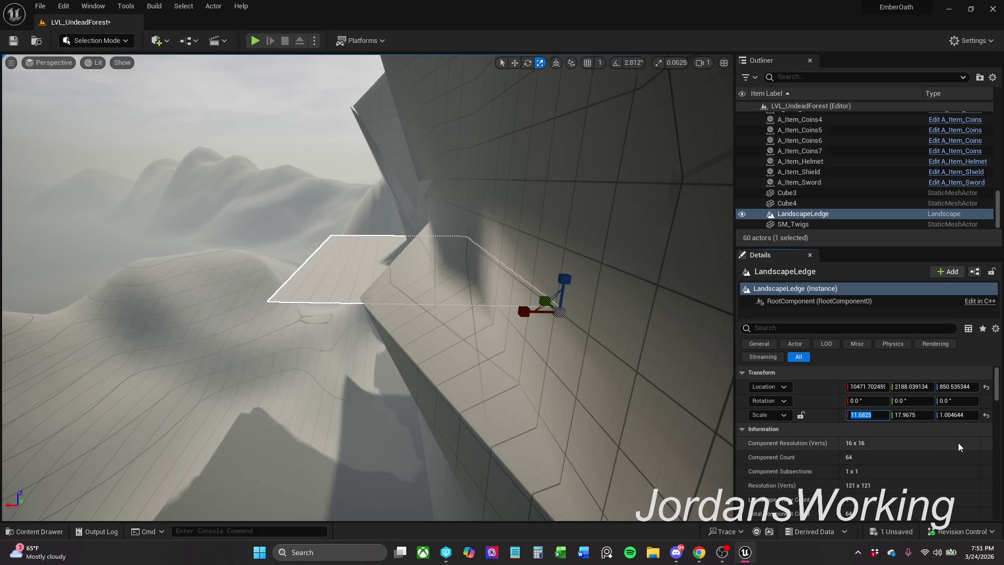
type("5")
key("Return")
Settle LandscapeLedge's Scale X at 4.5 and save the level with Ctrl+S
left_click_drag(628, 315, 628, 315)
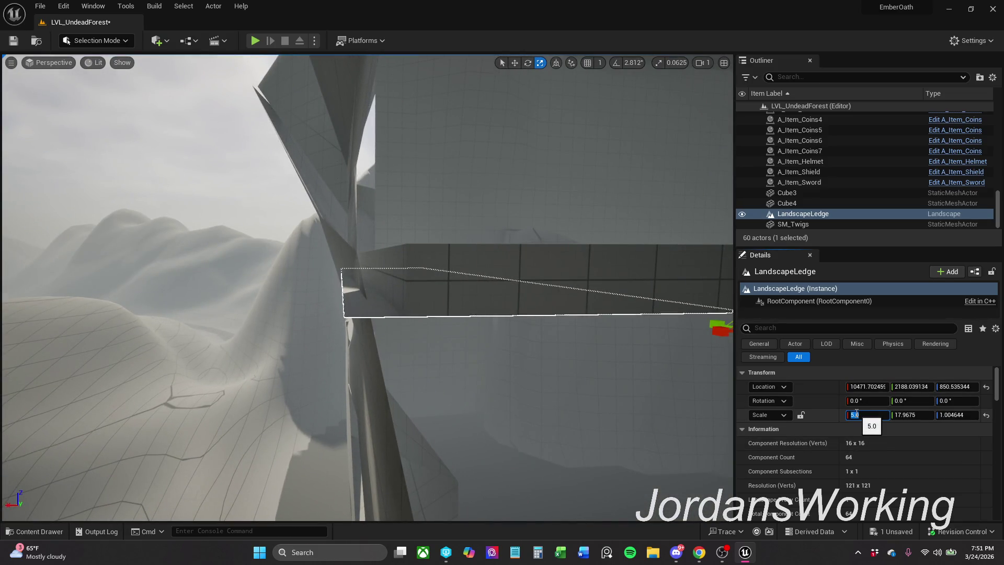
key("Return")
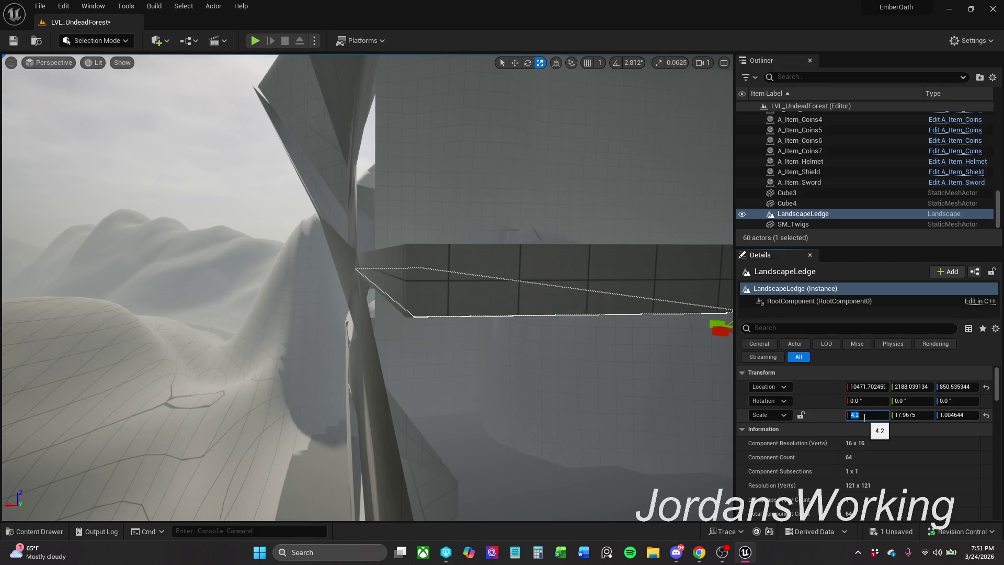
type("4.5")
key("Return")
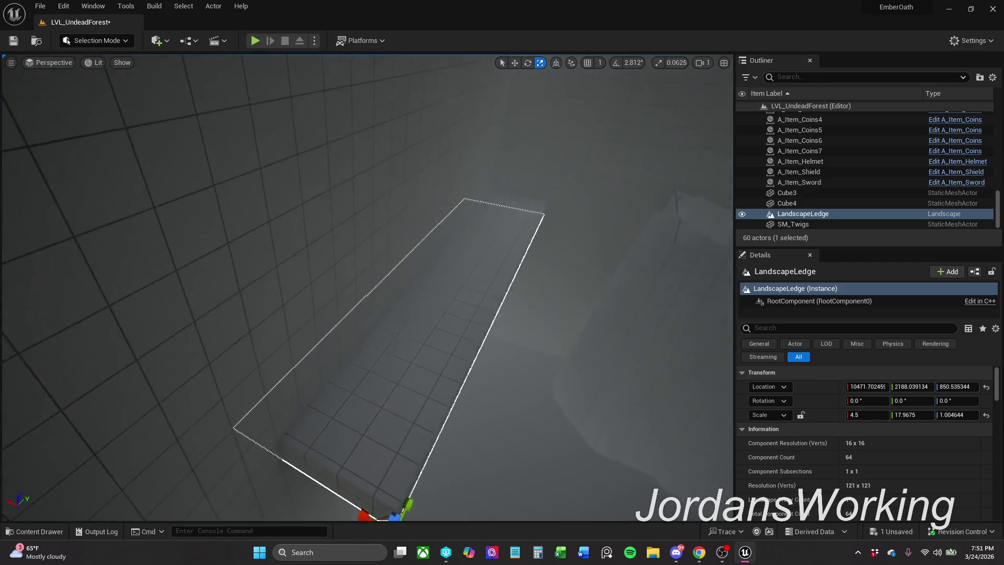
mouse_move(476, 307)
left_mouse_down()
mouse_move(473, 272)
mouse_move(455, 262)
mouse_move(476, 285)
mouse_move(429, 364)
left_mouse_up()
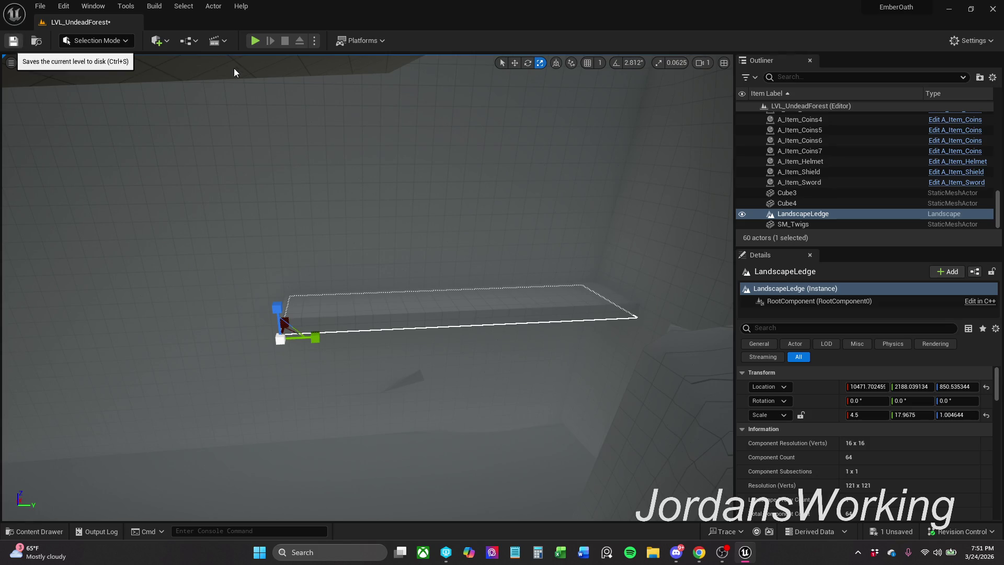
key("ctrl+s")
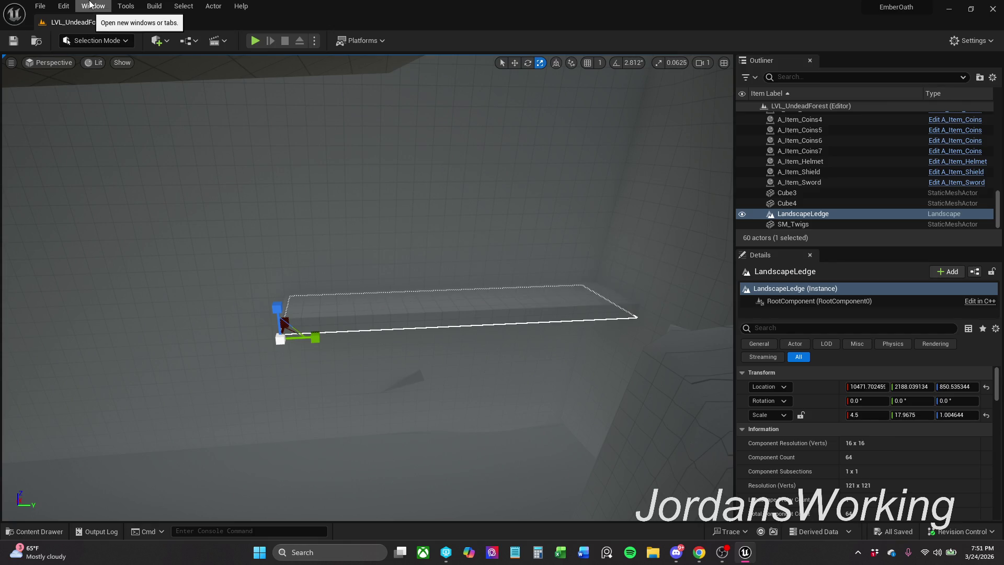
left_click(95, 46)
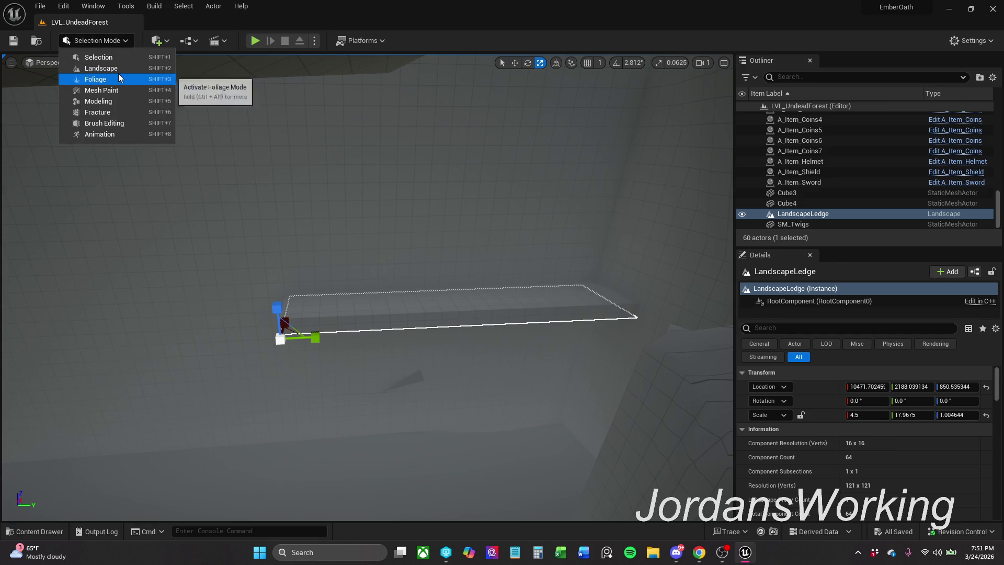
Set the landscape sculpt brush to strength 0.136 and size 100
left_click(112, 69)
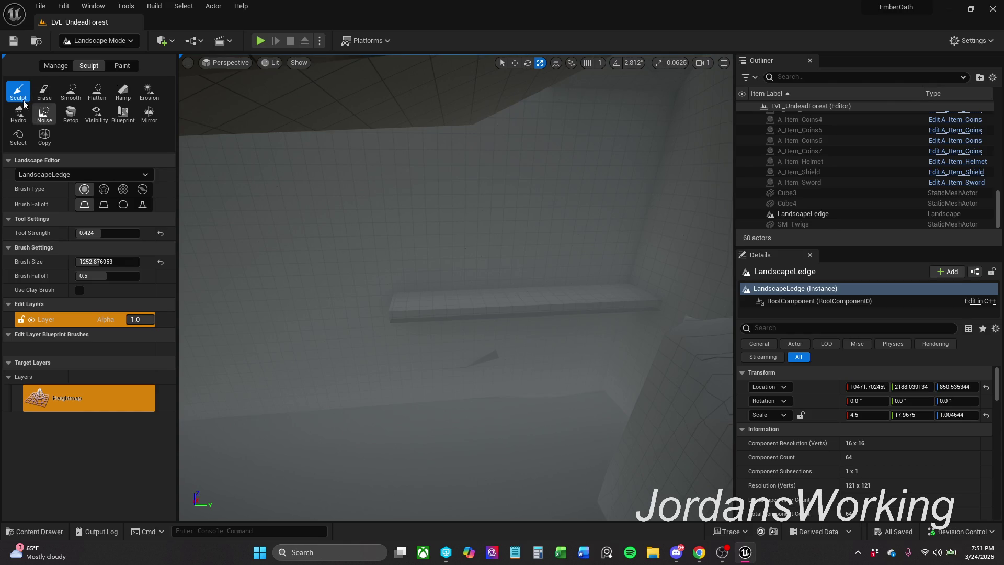
left_click(85, 205)
scroll(190, 202, "up", 5)
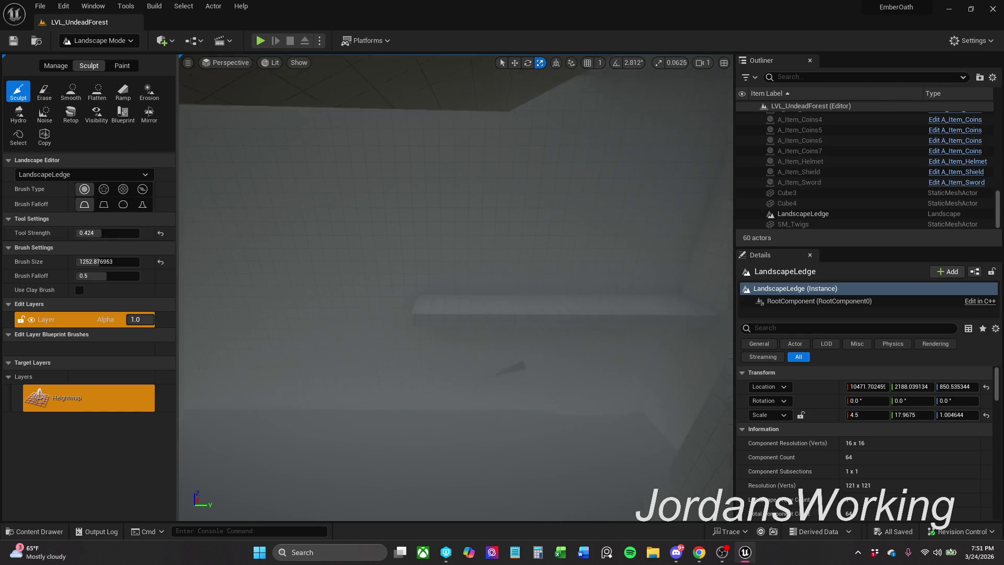
scroll(310, 240, "up", 5)
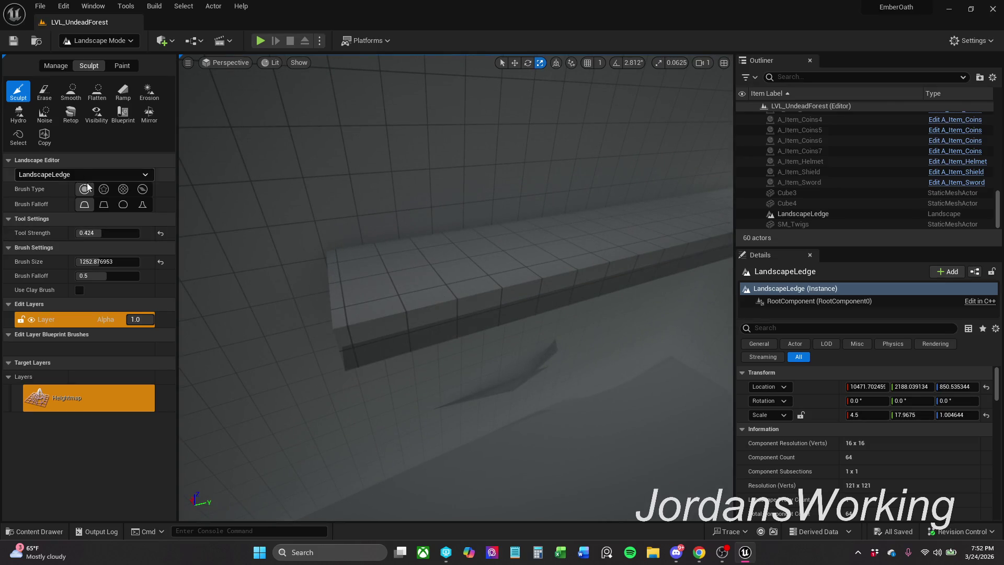
left_click_drag(103, 235, 91, 235)
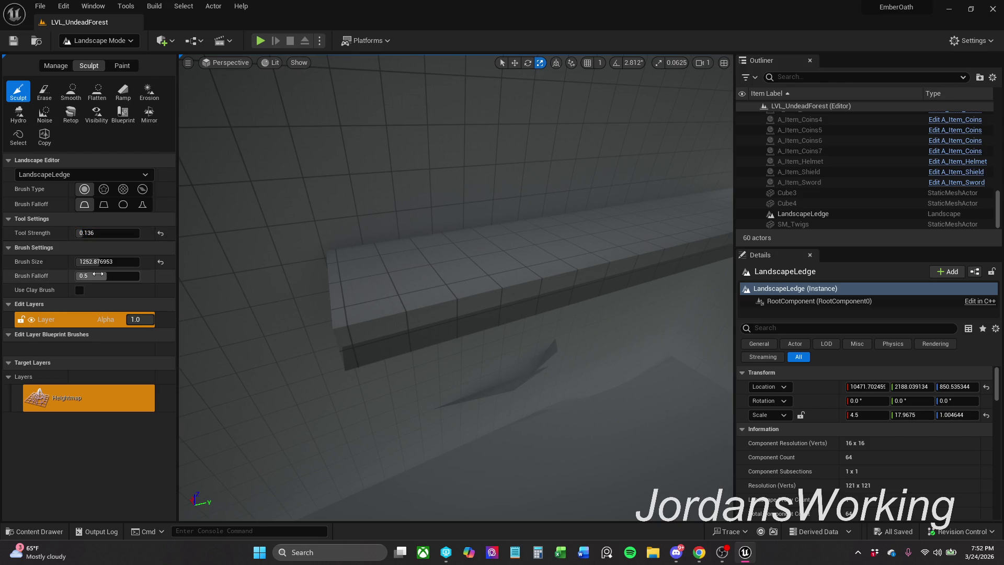
left_click_drag(82, 261, 79, 262)
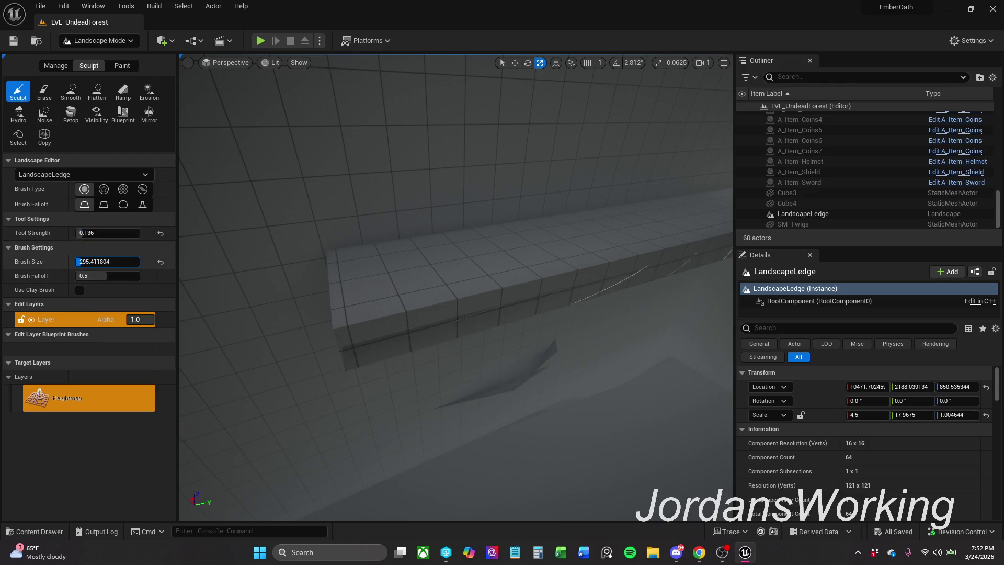
left_click(101, 262)
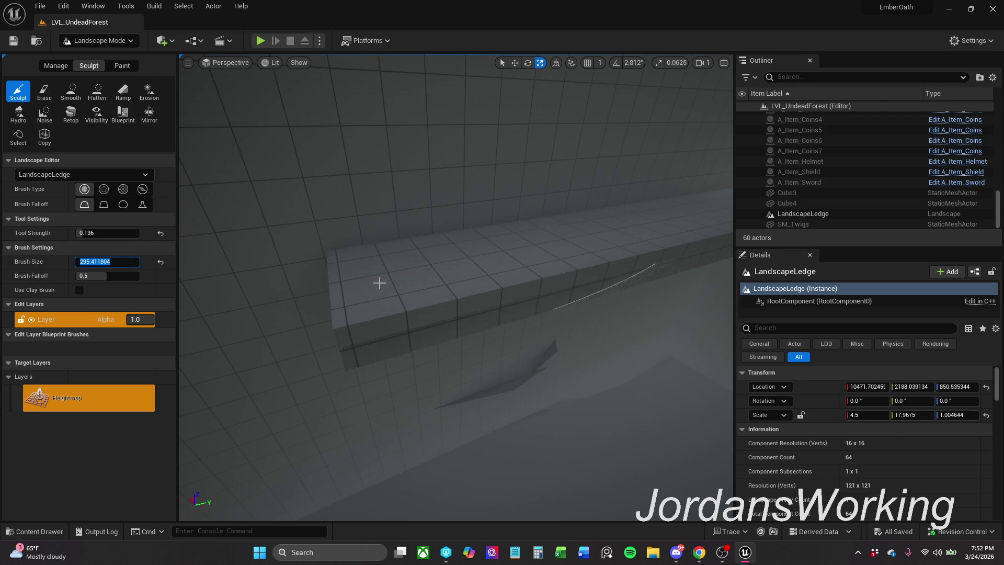
left_click(116, 262)
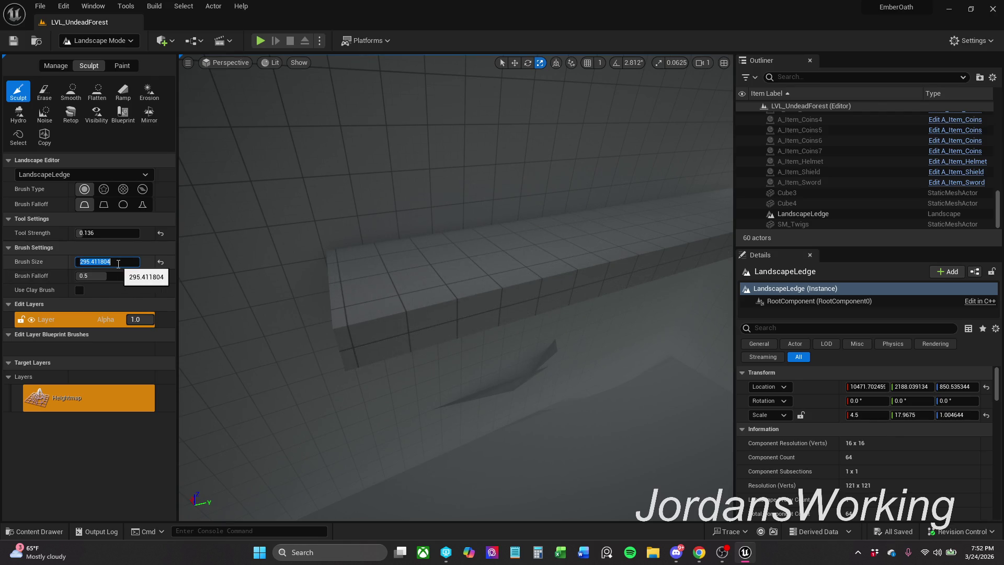
type("100")
key("Return")
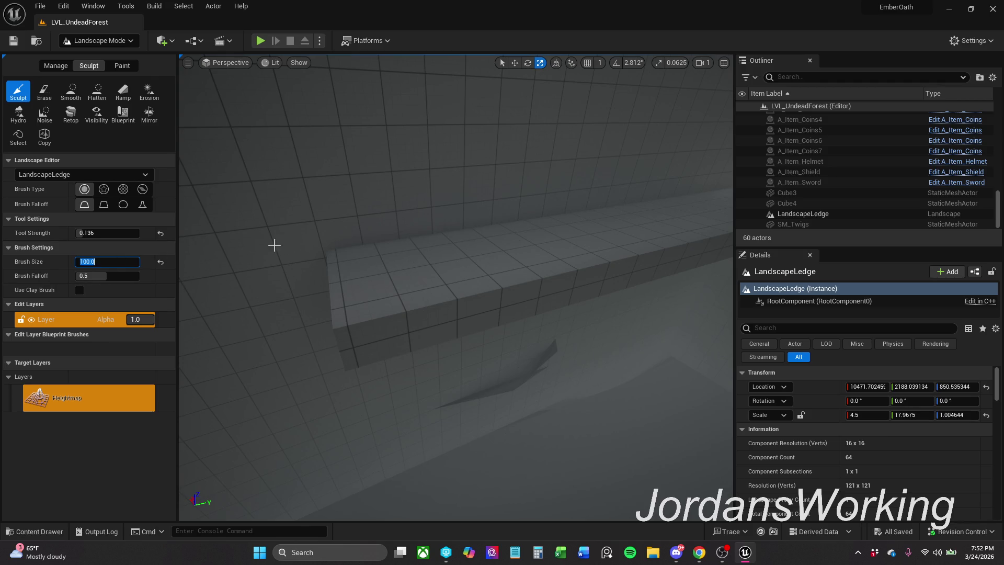
Sculpt test strokes on the ledge, erase the bulge, and return to Selection mode
left_click_drag(264, 247, 283, 262)
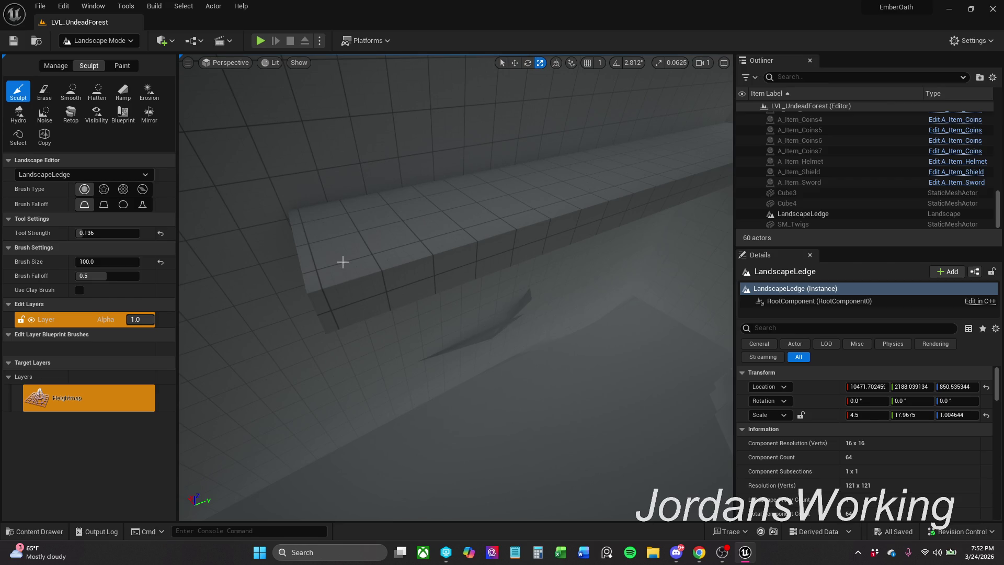
mouse_move(402, 260)
left_mouse_down()
mouse_move(448, 233)
mouse_move(415, 214)
mouse_move(321, 202)
left_mouse_up()
mouse_move(411, 233)
left_mouse_down()
mouse_move(377, 237)
mouse_move(408, 265)
mouse_move(487, 272)
mouse_move(485, 237)
mouse_move(513, 219)
mouse_move(462, 258)
left_mouse_up()
left_click(55, 92)
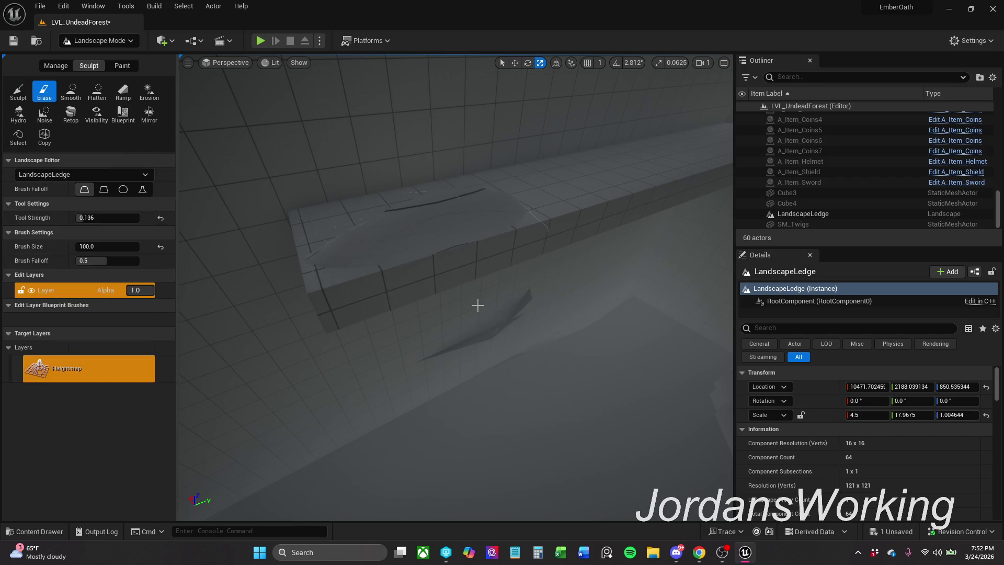
mouse_move(531, 221)
left_mouse_down()
mouse_move(554, 204)
mouse_move(472, 218)
mouse_move(602, 258)
mouse_move(464, 269)
mouse_move(294, 313)
mouse_move(260, 300)
left_mouse_up()
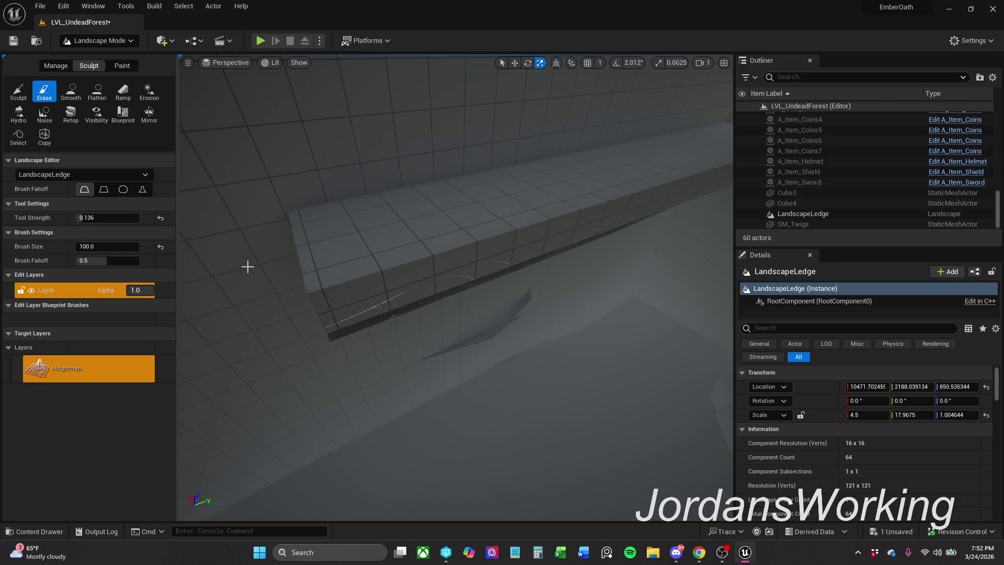
left_click(125, 42)
left_click(118, 59)
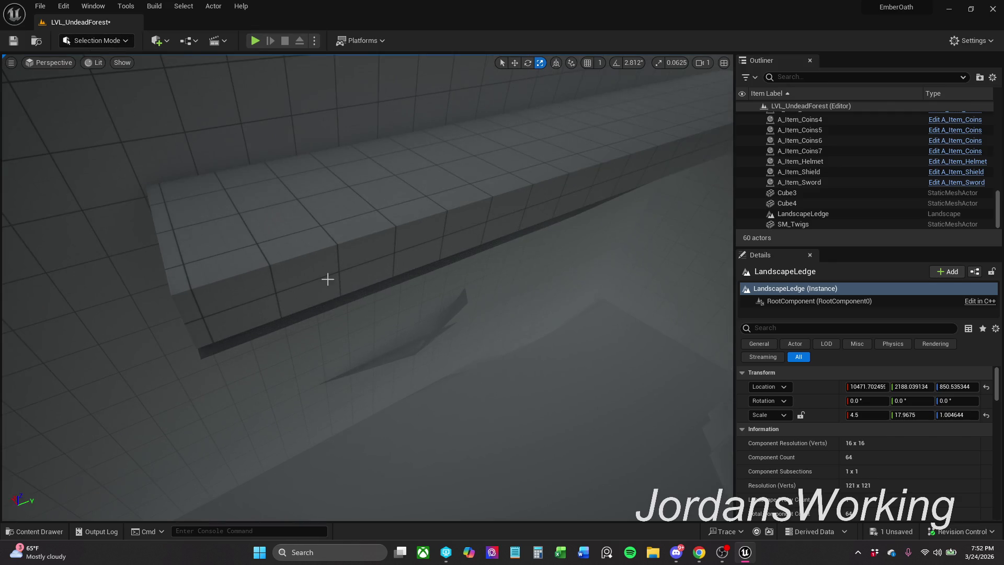
Raise LandscapeLedge's Z location from about 850.5 to 975.45 with the move gizmo
left_click(605, 246)
left_click(523, 210)
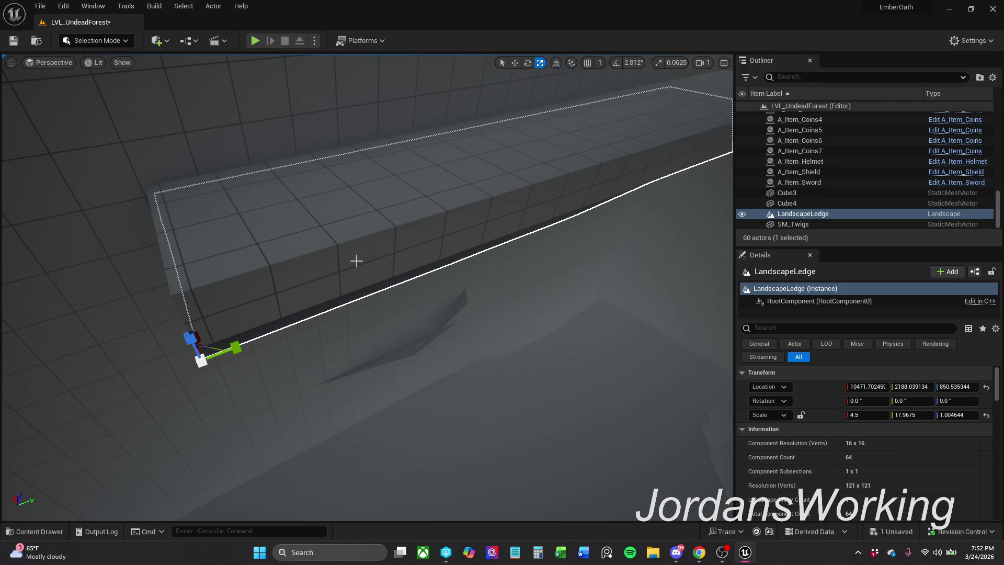
key("w")
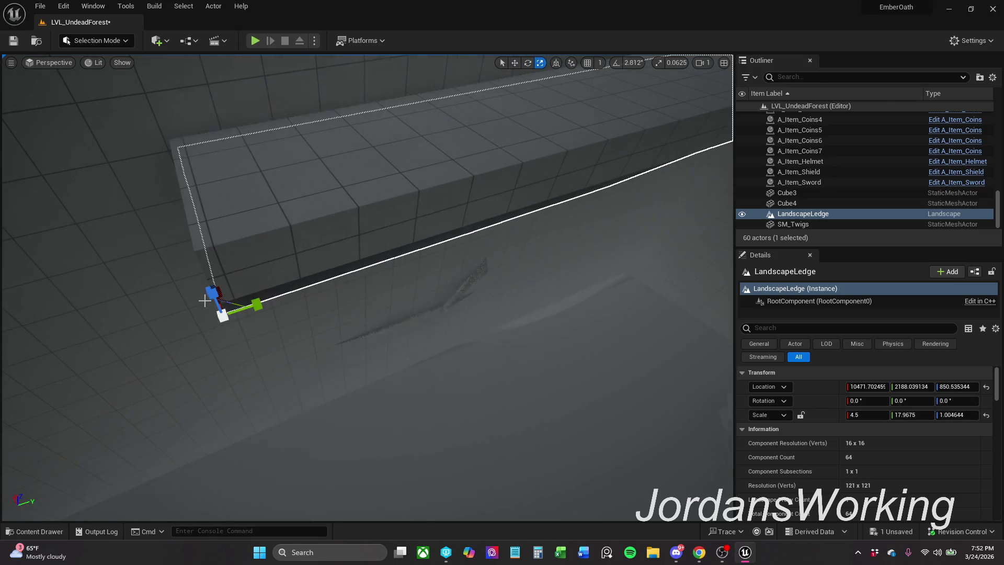
left_click_drag(212, 295, 208, 205)
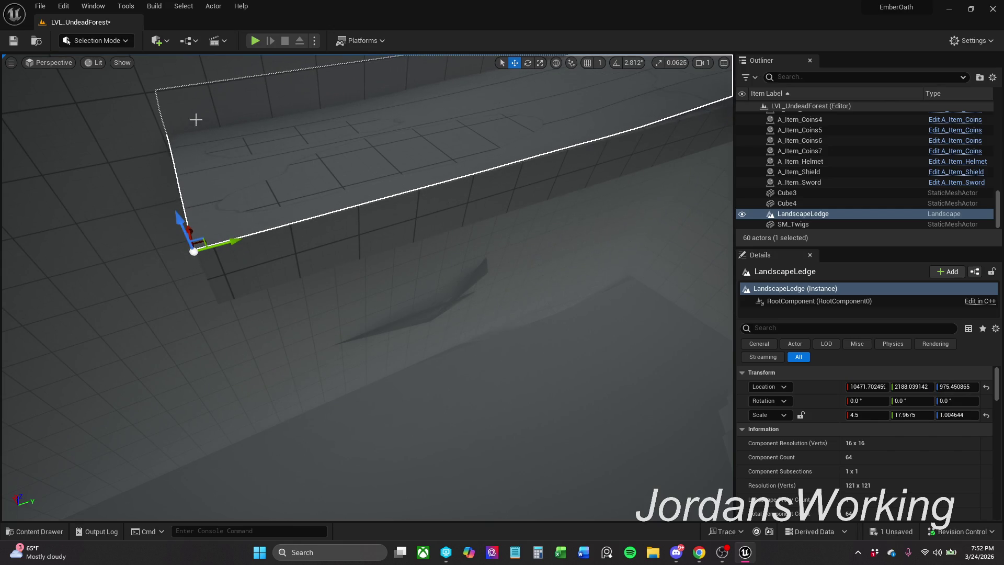
left_click(116, 39)
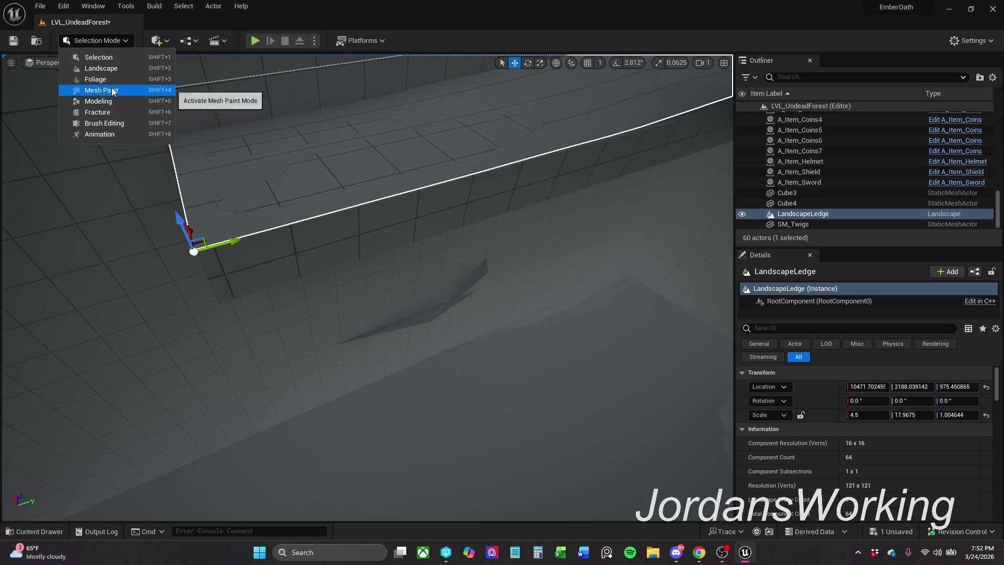
In Landscape mode, erase part of the ledge top and switch back to sculpting
left_click_drag(427, 153, 426, 152)
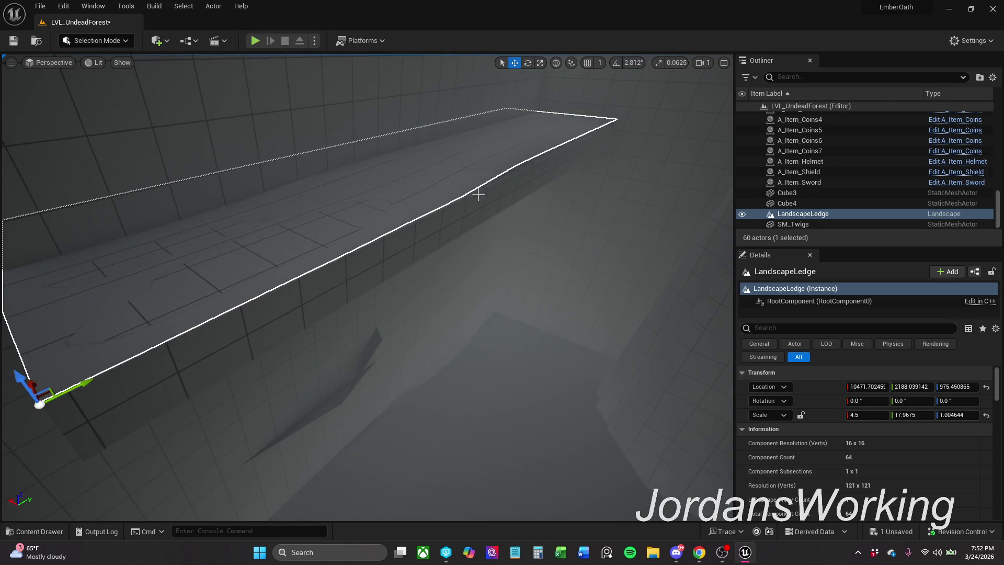
left_click_drag(280, 271, 228, 276)
left_click(105, 43)
left_click(118, 67)
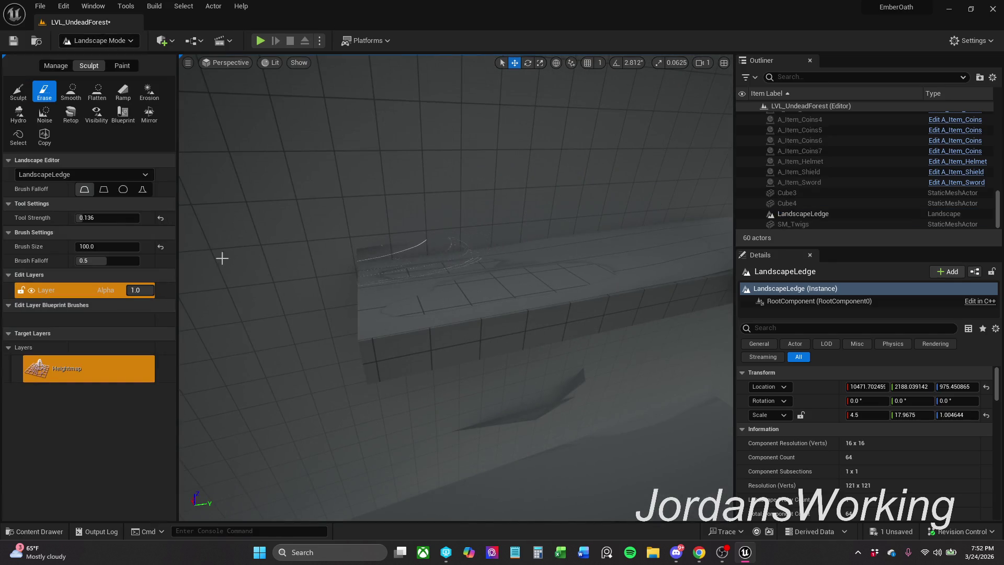
mouse_move(435, 293)
left_mouse_down()
mouse_move(441, 276)
mouse_move(455, 289)
mouse_move(422, 269)
mouse_move(434, 300)
mouse_move(546, 313)
mouse_move(518, 312)
mouse_move(448, 252)
mouse_move(432, 280)
mouse_move(483, 272)
mouse_move(547, 361)
mouse_move(283, 276)
left_mouse_up()
left_click(17, 96)
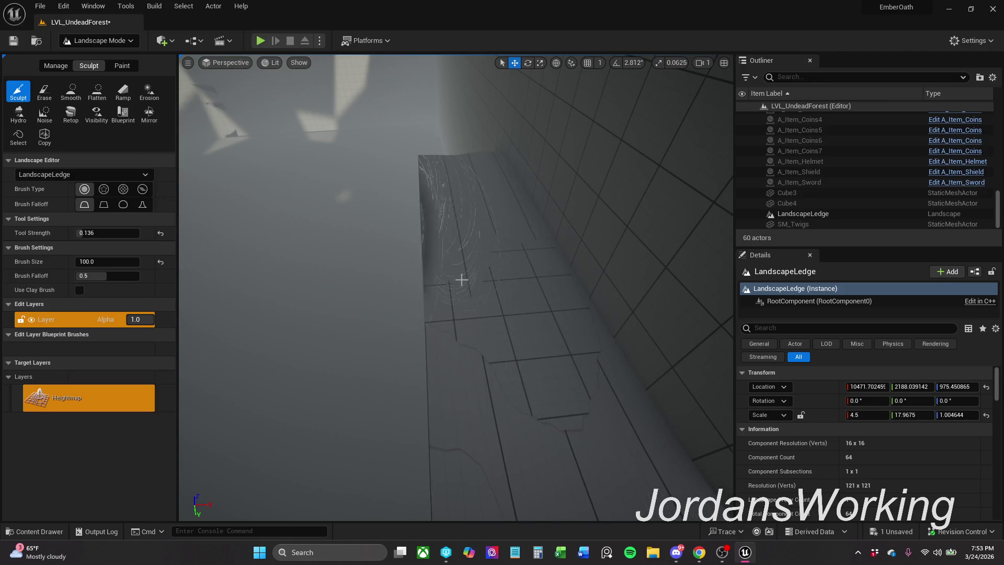
left_click_drag(495, 491, 517, 460)
left_click_drag(537, 283, 536, 283)
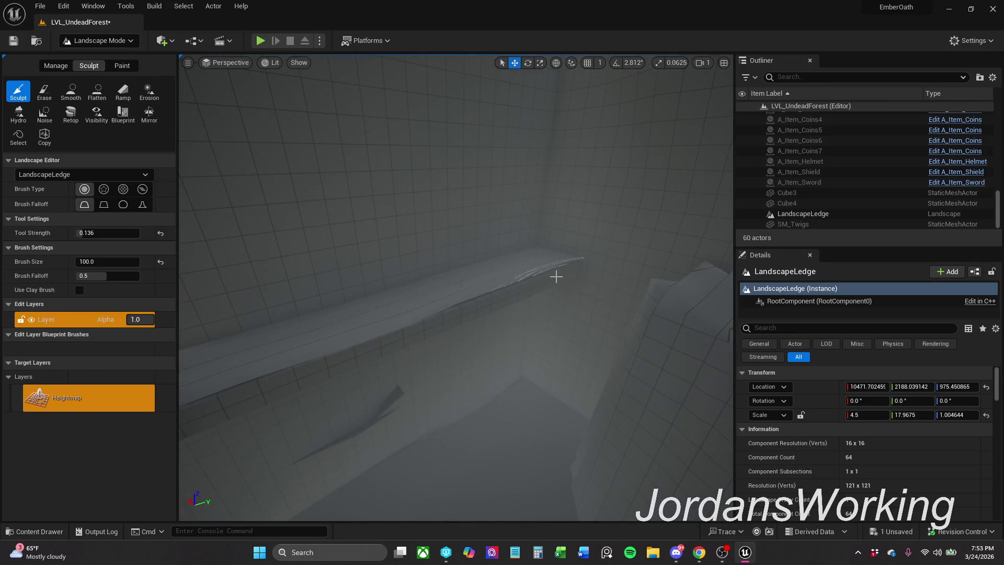
left_click_drag(489, 322, 677, 90)
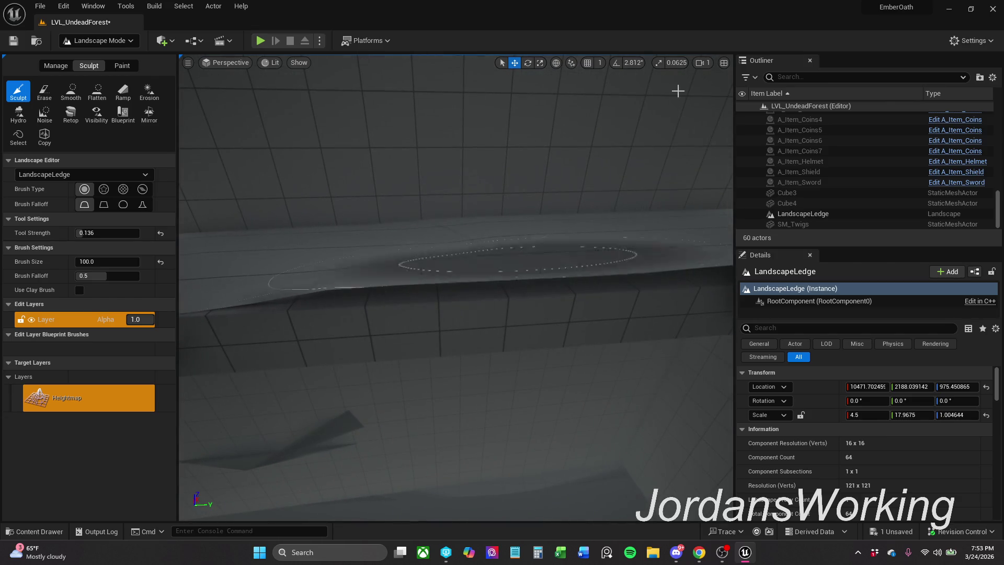
In Selection mode, nudge LandscapeLedge down and back up to Z about 976.68
left_click(110, 42)
left_click(96, 56)
left_click(436, 268)
left_click_drag(463, 192, 339, 125)
left_click_drag(267, 103, 265, 104)
left_click_drag(460, 153, 456, 153)
left_click_drag(172, 162, 163, 124)
Tilt LandscapeLedge about 0.855° around X, then switch the gizmo to scaling
key("e")
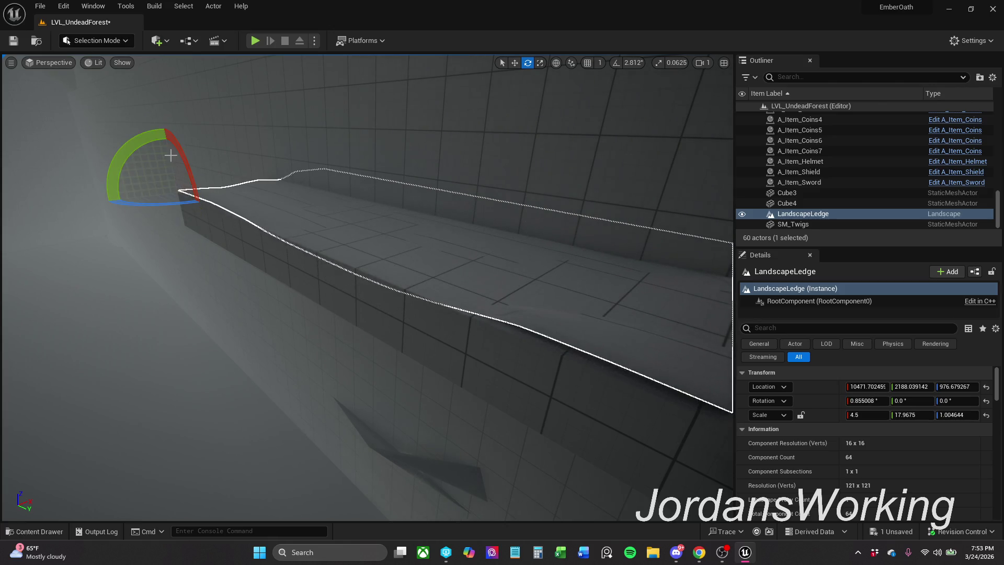
key("r")
mouse_move(366, 288)
left_mouse_down()
mouse_move(335, 293)
mouse_move(335, 308)
mouse_move(318, 290)
left_mouse_up()
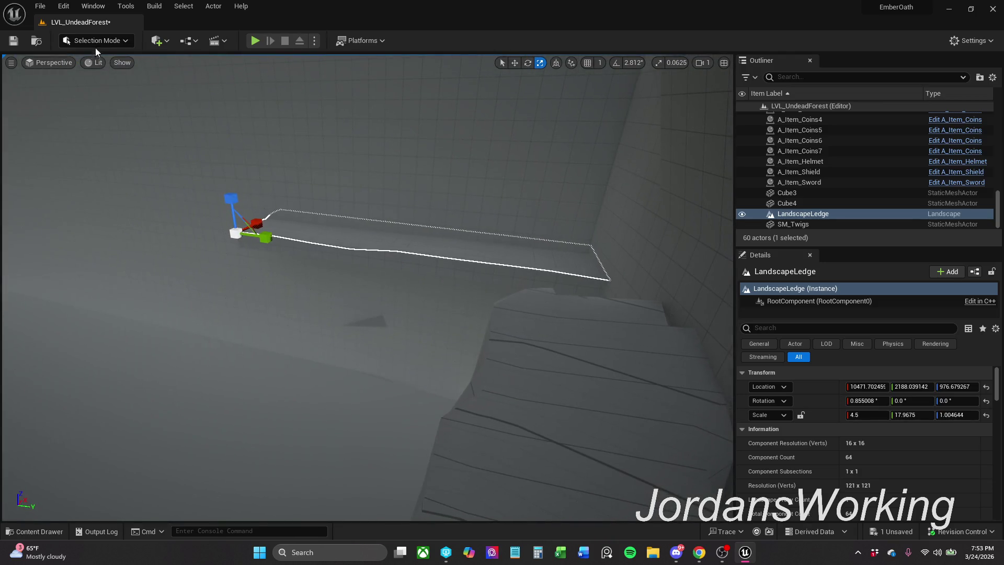
Switch to Landscape mode and bring the view close over the ledge top
left_click(97, 40)
left_click(101, 68)
mouse_move(427, 260)
left_mouse_down()
mouse_move(449, 247)
mouse_move(513, 264)
mouse_move(586, 265)
mouse_move(585, 287)
mouse_move(478, 263)
mouse_move(520, 211)
mouse_move(486, 237)
mouse_move(363, 242)
left_mouse_up()
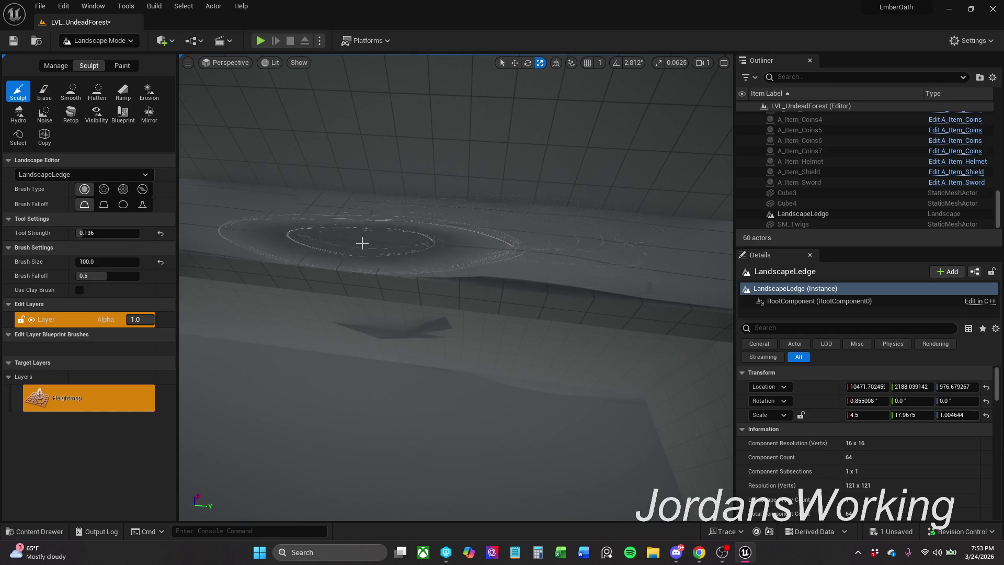
Sculpt gentle waves across the ledge top, inspecting the surface from several angles
mouse_move(337, 202)
left_mouse_down()
mouse_move(388, 233)
mouse_move(534, 240)
mouse_move(597, 340)
left_mouse_up()
mouse_move(528, 340)
left_mouse_down()
mouse_move(528, 279)
mouse_move(455, 316)
left_mouse_up()
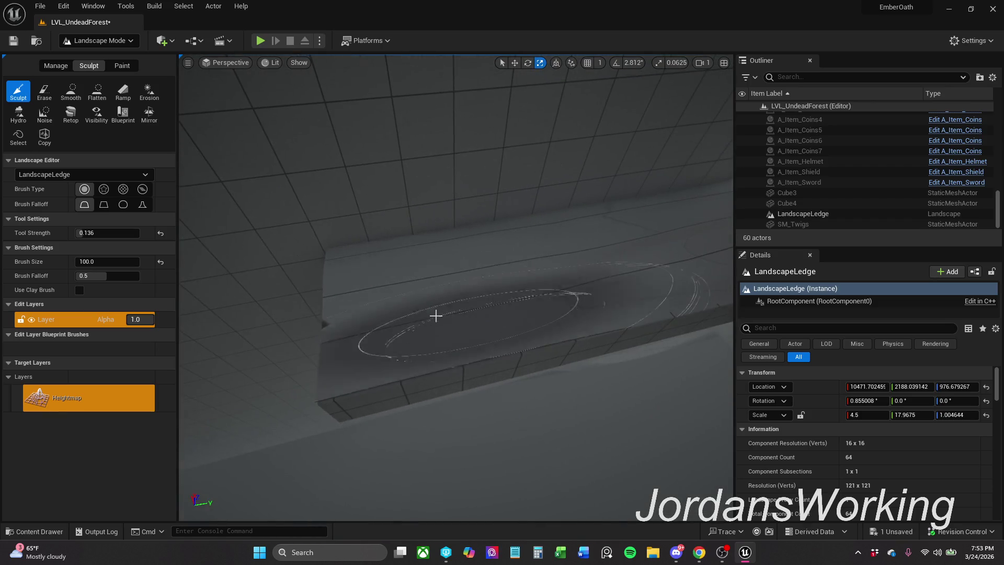
mouse_move(330, 272)
left_mouse_down()
mouse_move(365, 359)
mouse_move(290, 331)
mouse_move(337, 240)
mouse_move(522, 215)
mouse_move(578, 240)
mouse_move(584, 303)
mouse_move(539, 268)
left_mouse_up()
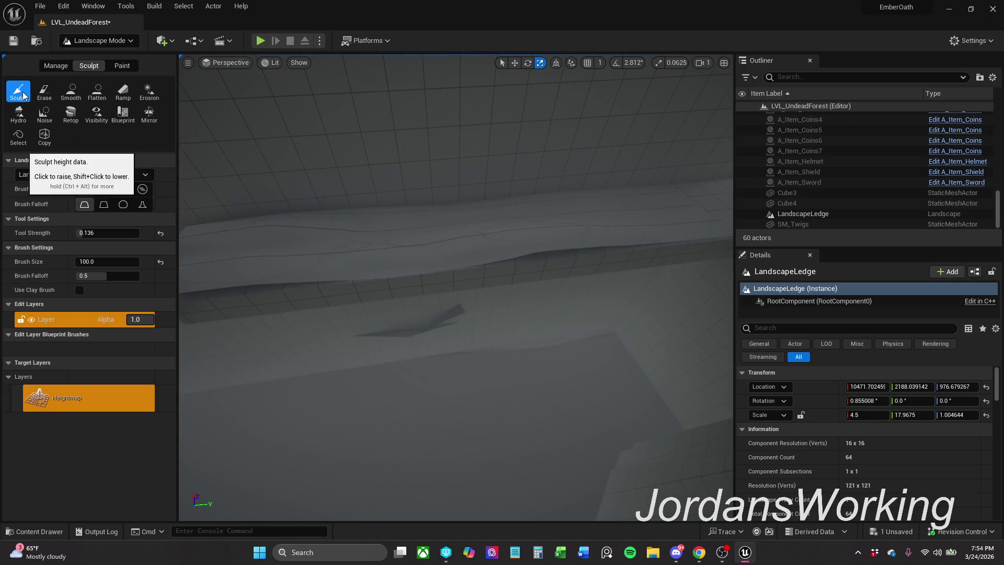
left_click_drag(361, 175, 361, 174)
left_click_drag(523, 258, 522, 258)
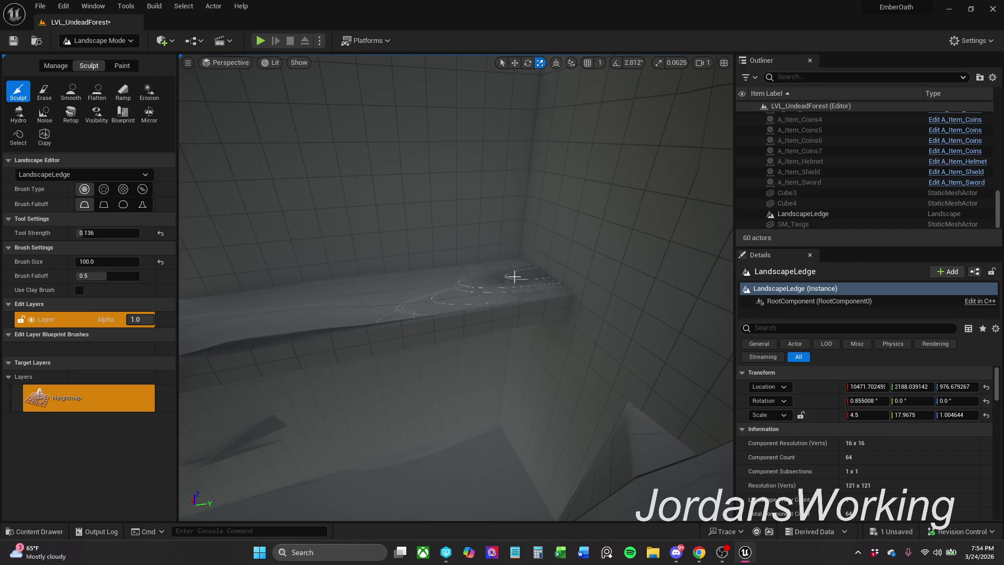
mouse_move(505, 352)
left_mouse_down()
mouse_move(441, 307)
mouse_move(601, 347)
mouse_move(560, 303)
mouse_move(621, 255)
mouse_move(652, 287)
mouse_move(623, 368)
mouse_move(594, 298)
mouse_move(673, 235)
mouse_move(544, 181)
mouse_move(394, 207)
mouse_move(372, 133)
mouse_move(293, 134)
mouse_move(325, 164)
left_mouse_up()
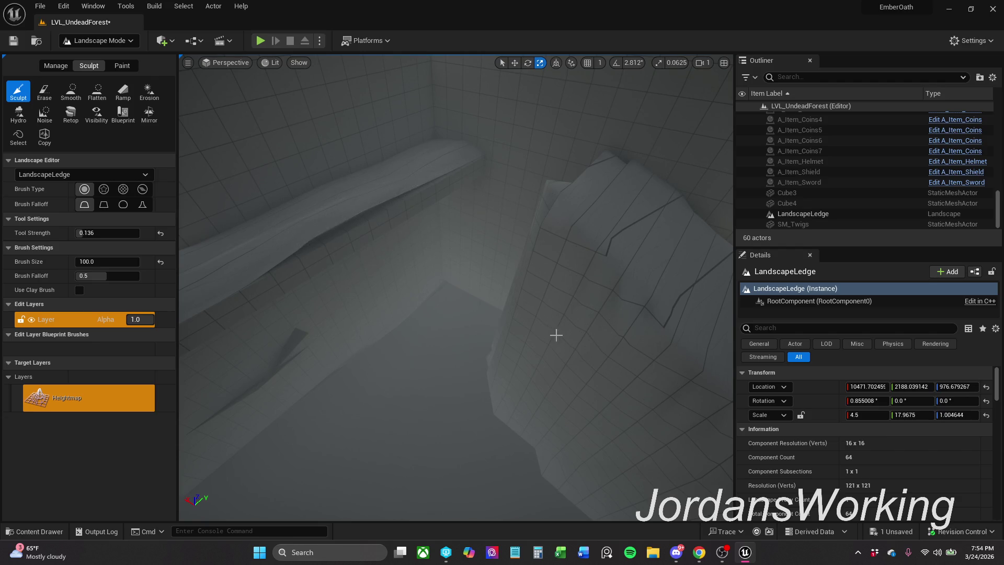
left_click_drag(570, 351, 570, 350)
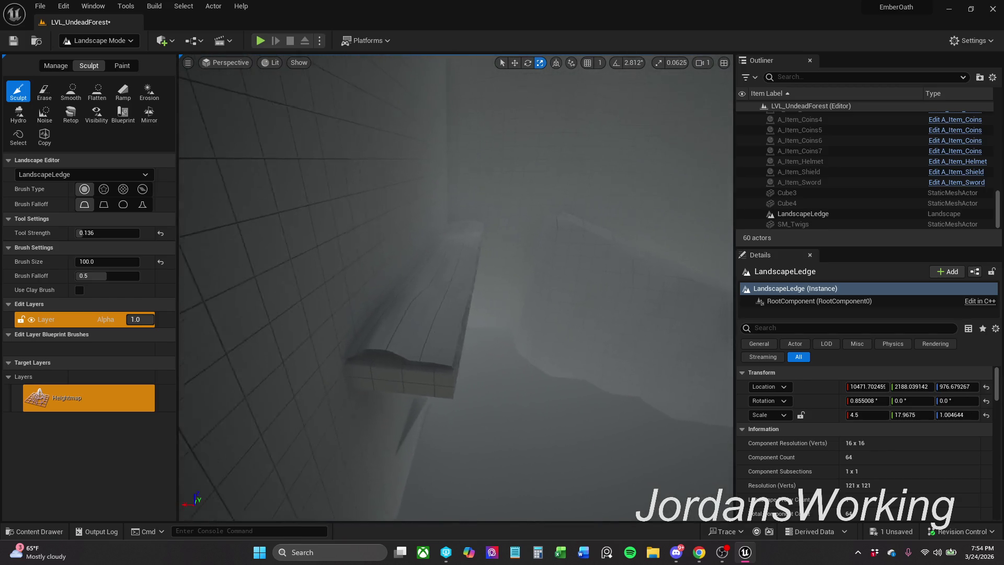
left_click(126, 47)
Select LandscapeLedge and adjust its Z location to about 967.45
left_click(124, 55)
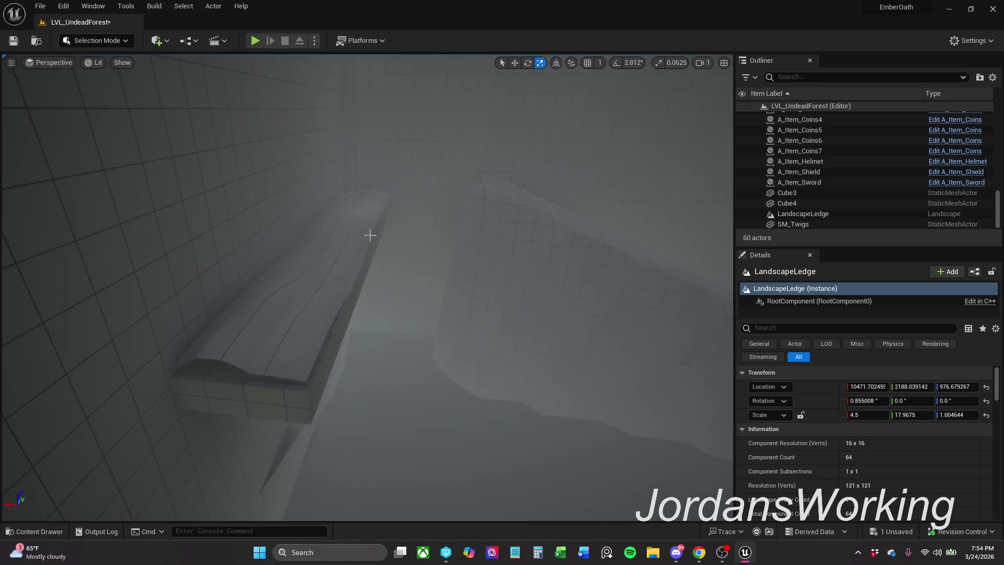
left_click(356, 244)
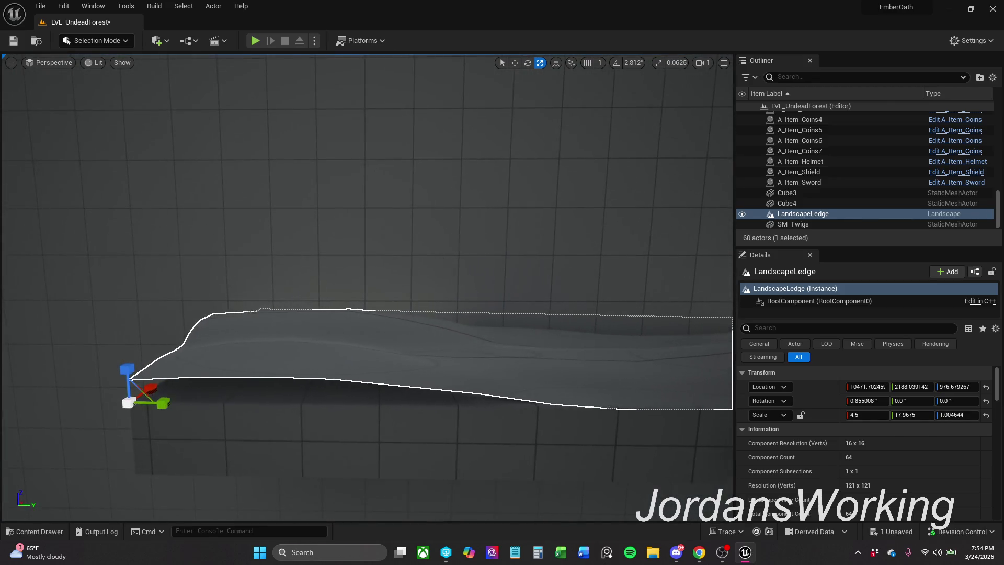
left_click_drag(107, 341, 112, 367)
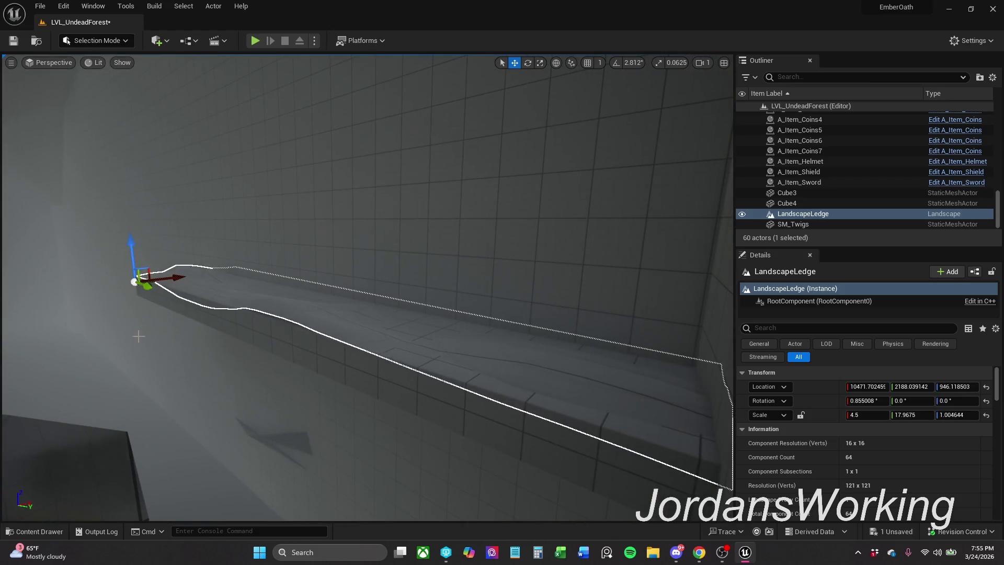
left_click_drag(133, 258, 133, 250)
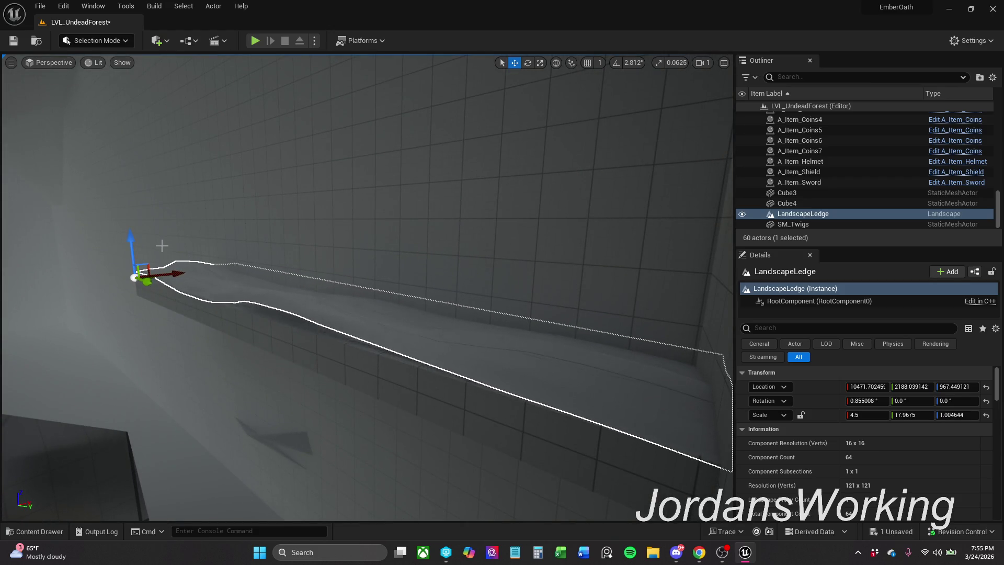
left_click_drag(258, 270, 132, 64)
Open the Quick Add list of placeable actor types on the main toolbar
left_click(185, 41)
left_click(156, 43)
left_click(156, 43)
left_click(189, 41)
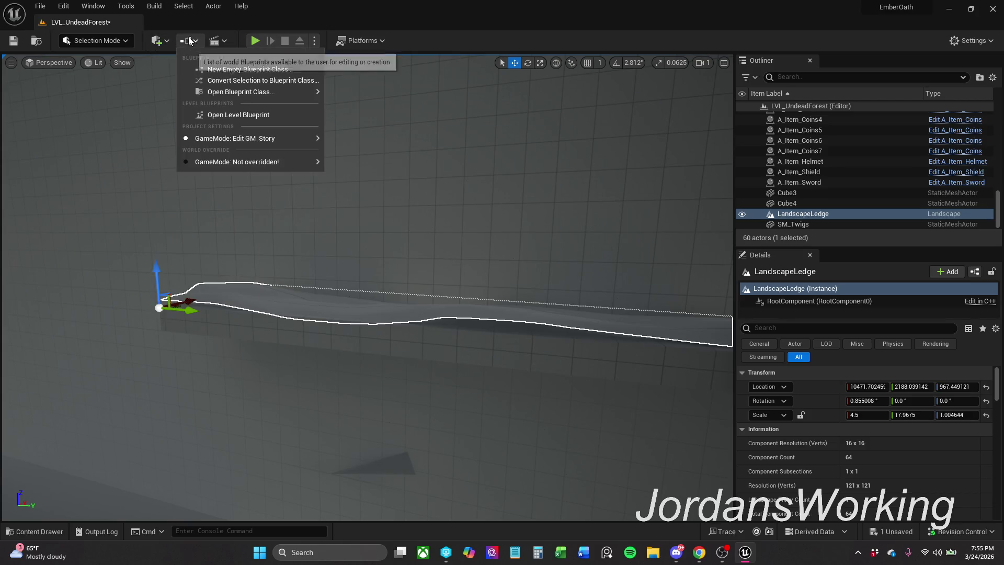
left_click(166, 41)
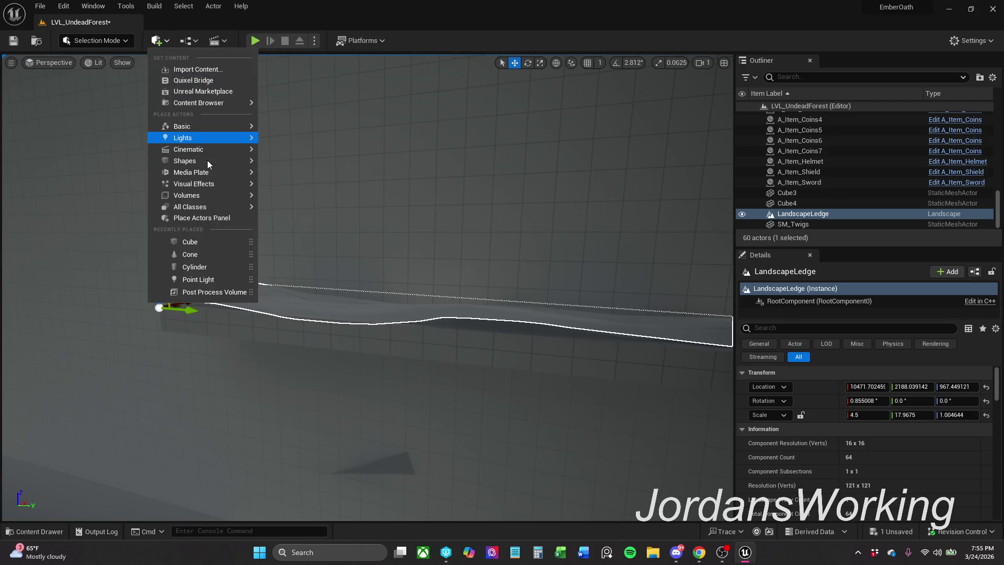
Drop a new cube on the ledge, flatten it into a thin slab, and move it to the ledge end
mouse_move(207, 163)
mouse_move(301, 164)
left_mouse_down()
mouse_move(377, 282)
mouse_move(367, 280)
mouse_move(368, 310)
left_mouse_up()
key("e")
key("r")
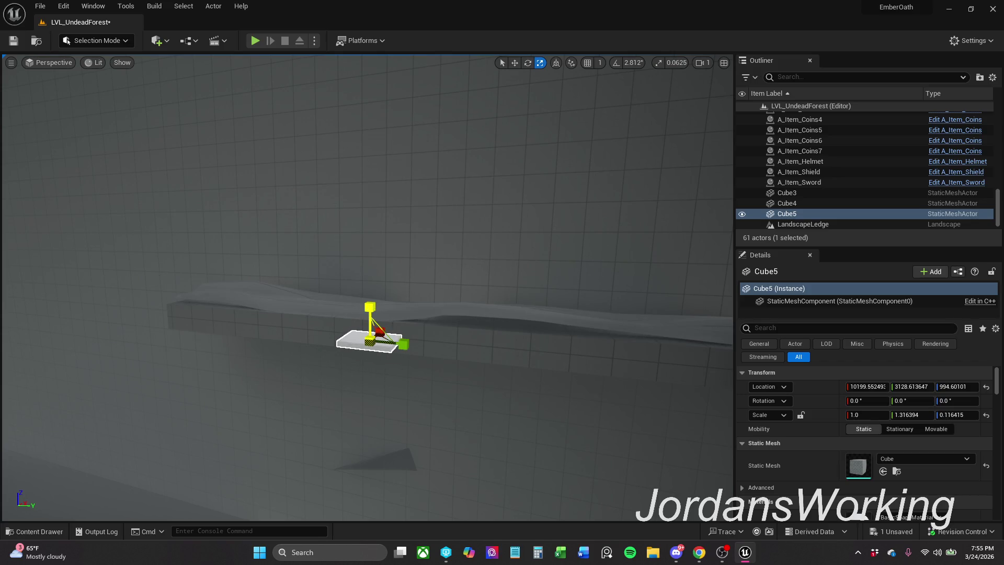
left_click_drag(369, 307, 370, 301)
key("w")
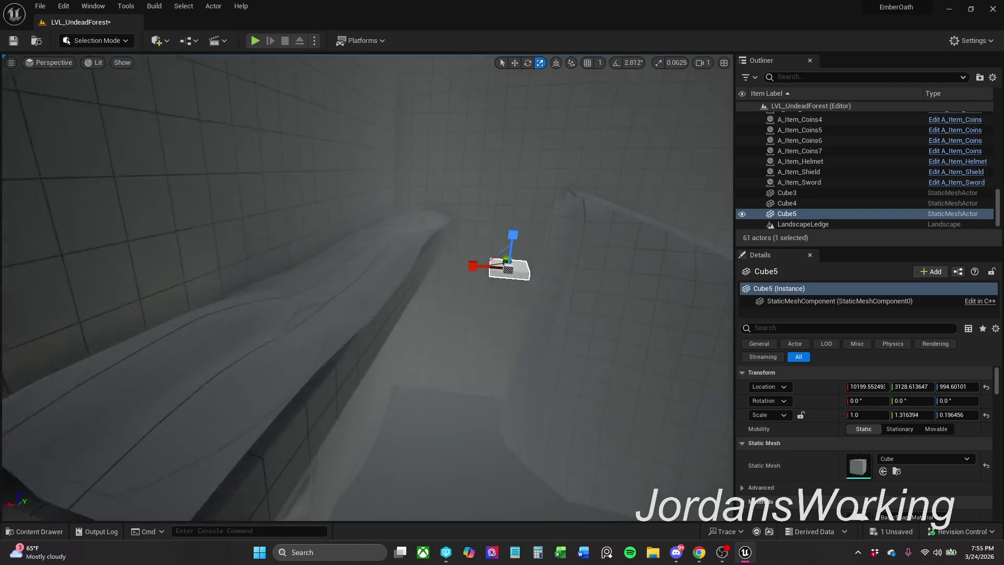
mouse_move(490, 266)
left_mouse_down()
mouse_move(89, 469)
mouse_move(138, 373)
left_mouse_up()
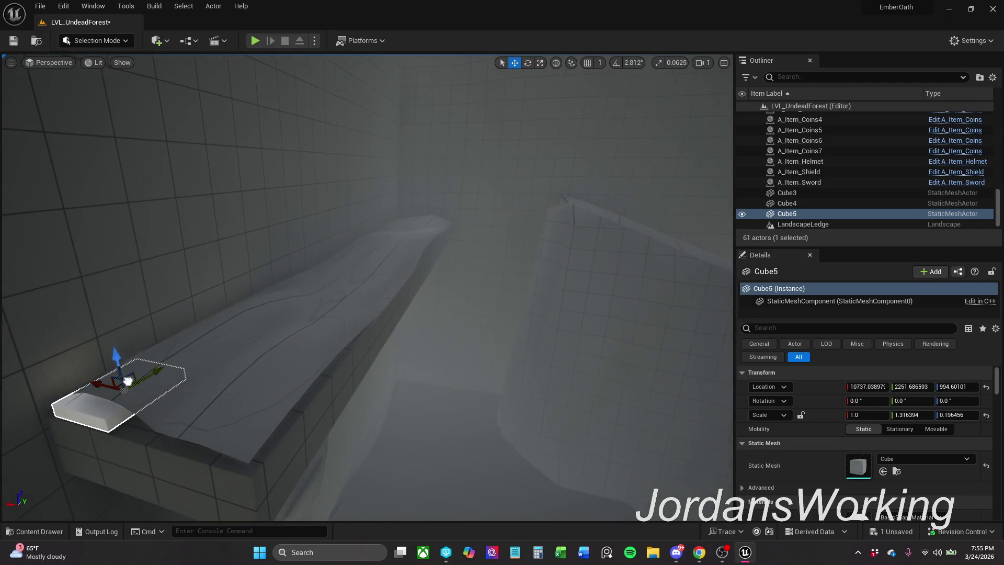
Assign MI_Grid_Concrete as the slab's Element 0 material
scroll(131, 380, "down", 1)
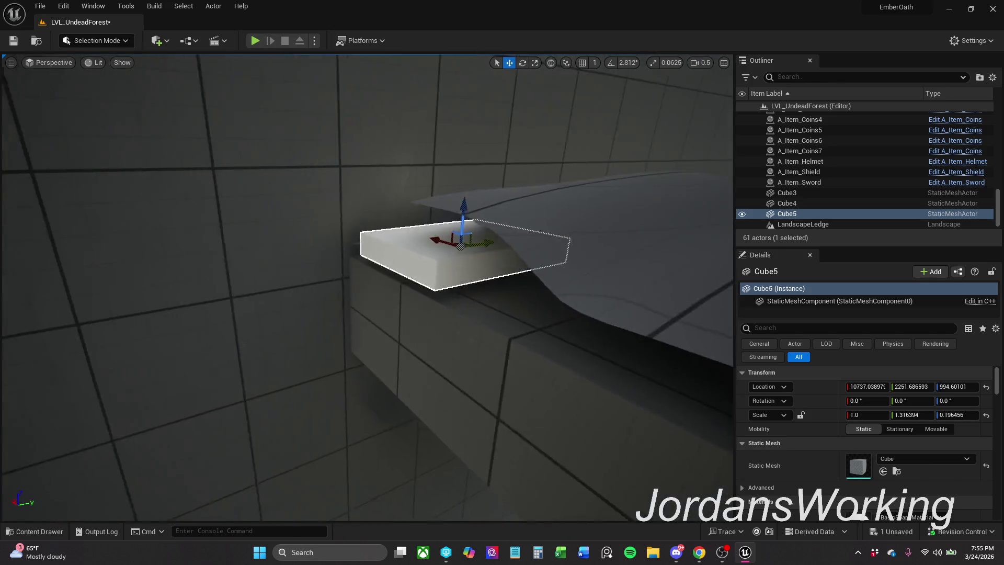
scroll(873, 442, "down", 3)
left_click(884, 463)
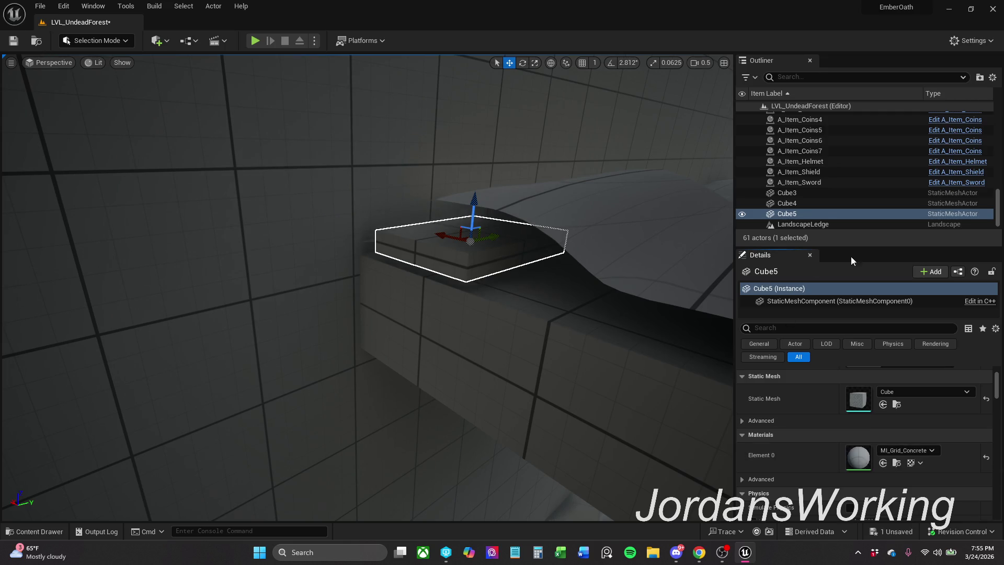
left_click_drag(881, 247, 892, 238)
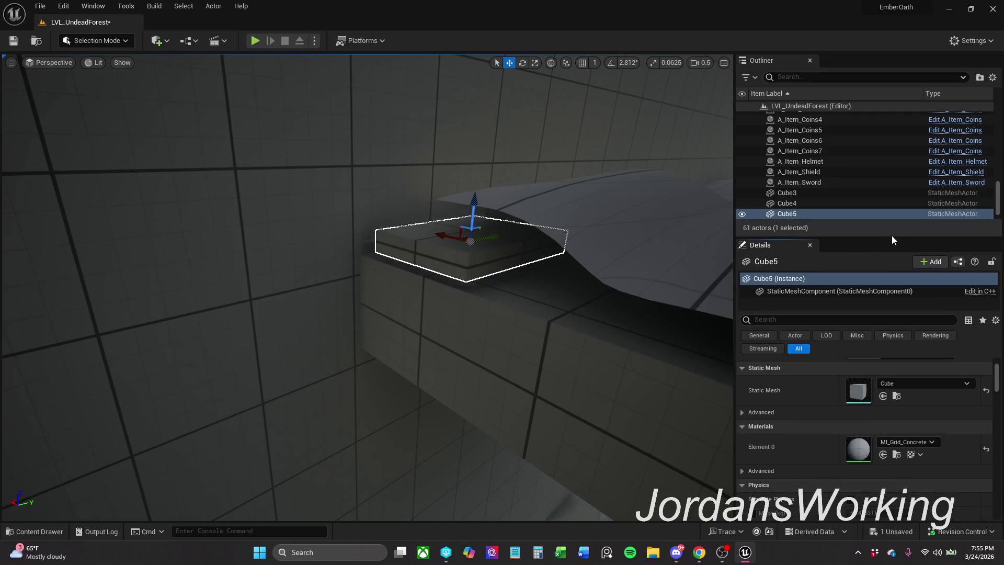
Shift the slab along the ledge, undoing an accidental resize
left_click_drag(539, 239, 442, 240)
left_click_drag(338, 219, 558, 253)
key("space")
key("space")
key("ctrl+z")
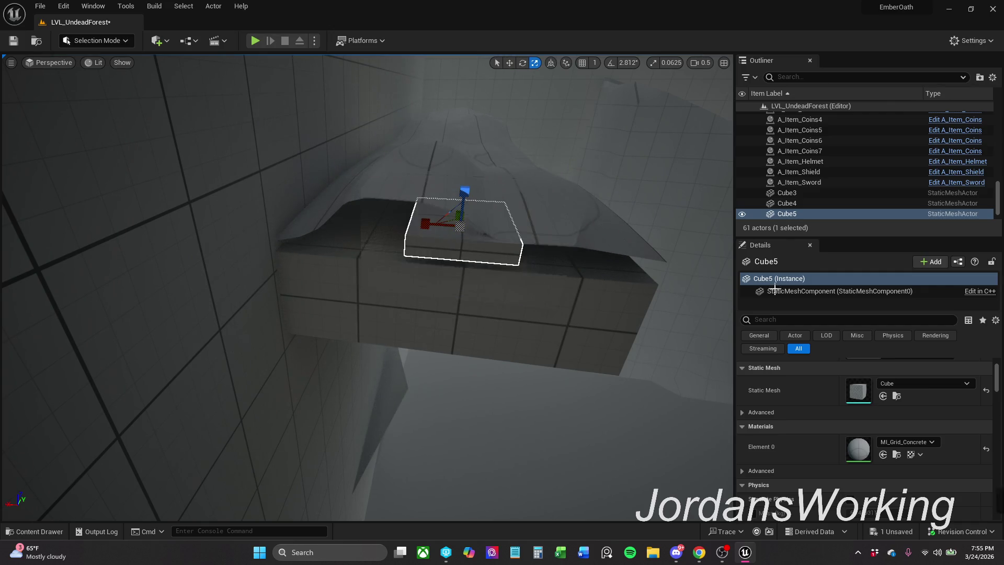
scroll(912, 362, "up", 2)
Stretch Cube5 lengthwise along the ledge to a Y scale of about 20.28
mouse_move(356, 240)
left_mouse_down()
mouse_move(414, 217)
mouse_move(370, 232)
left_mouse_up()
key("e")
key("r")
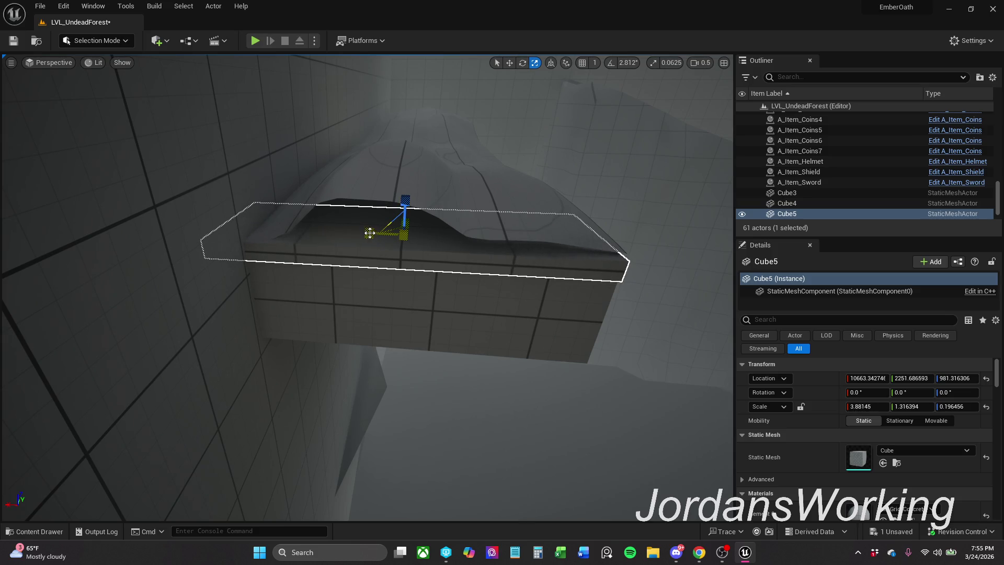
left_click_drag(447, 230, 461, 223)
key("r")
mouse_move(240, 265)
left_mouse_down()
mouse_move(491, 218)
mouse_move(607, 209)
left_mouse_up()
key("e")
key("r")
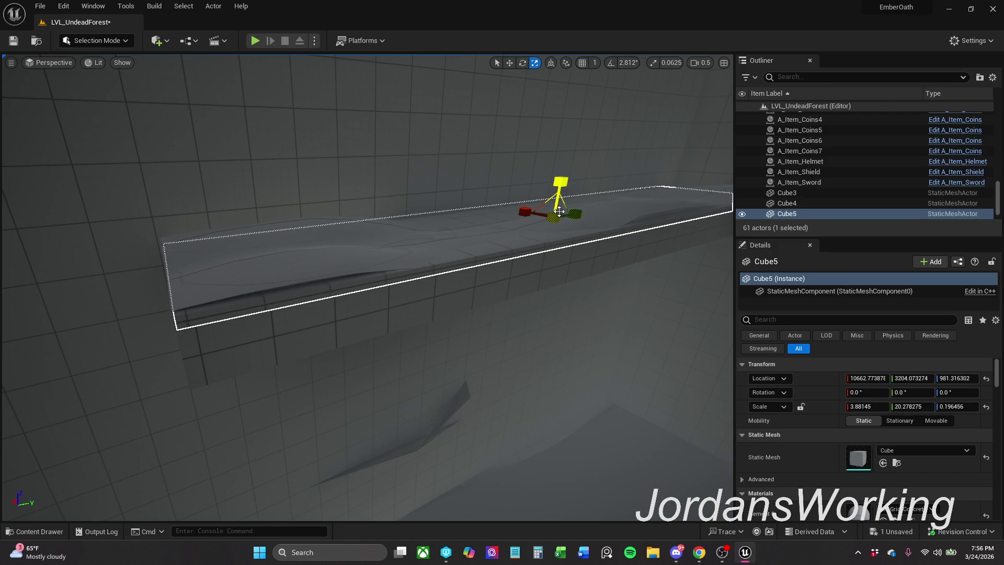
Raise and slide the stretched slab into place along the ledge at Z about 985.67
scroll(559, 212, "up", 2)
key("d")
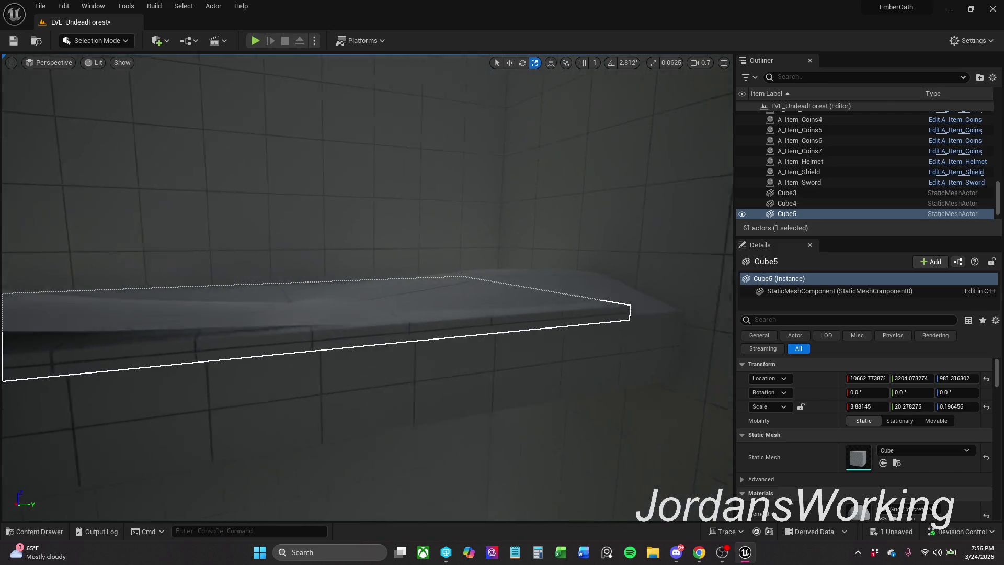
key("s")
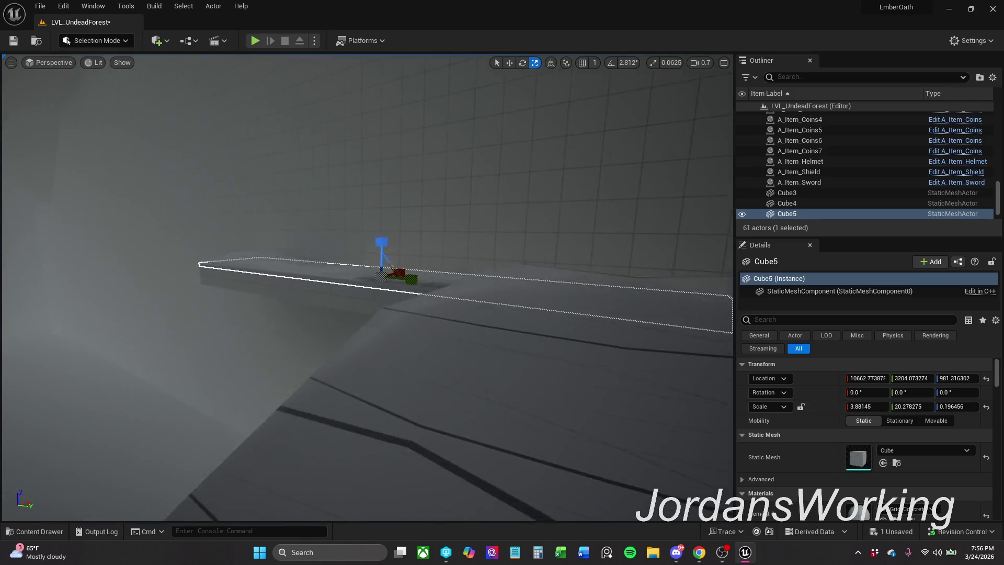
key("s")
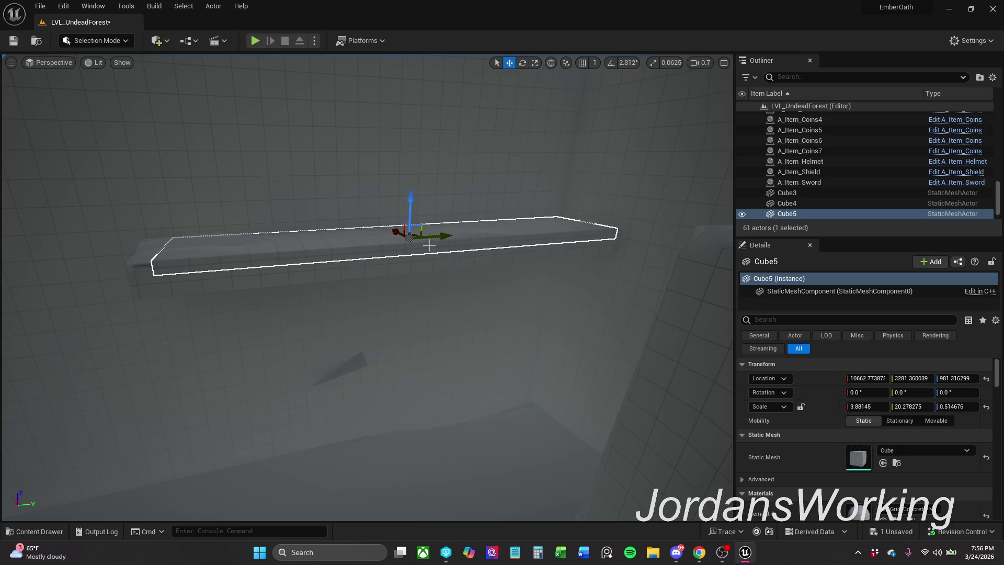
left_click_drag(406, 232, 415, 228)
key("w")
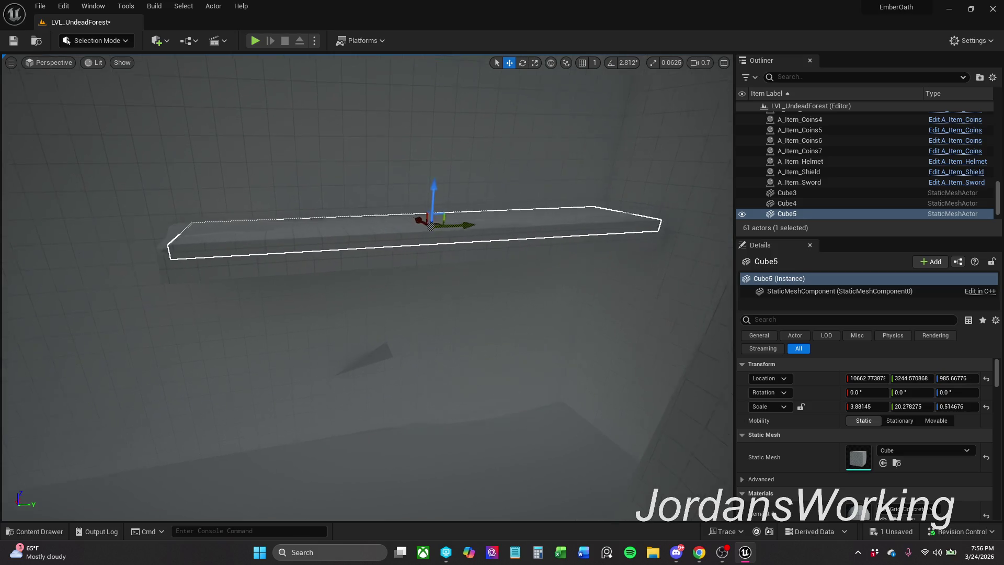
key("q")
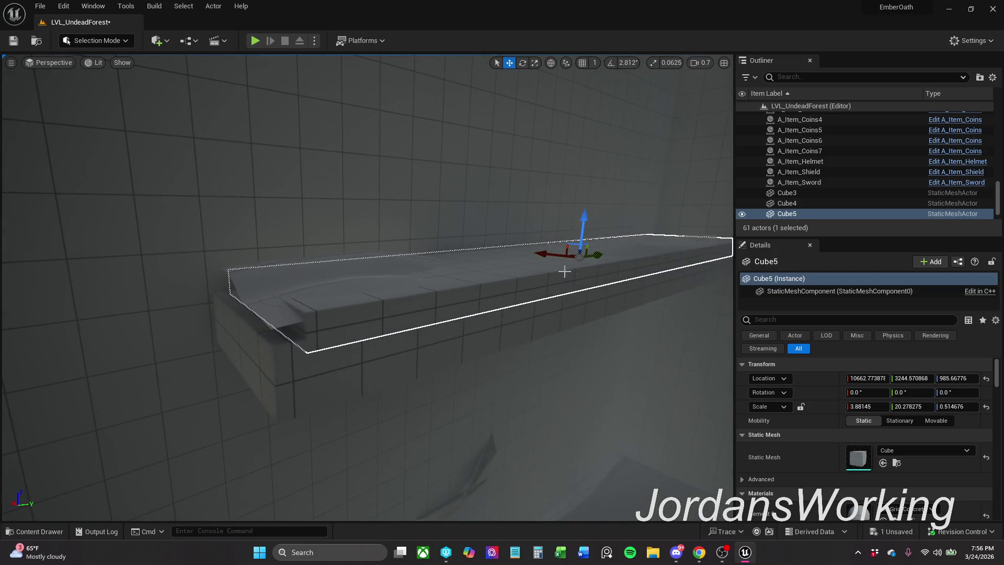
left_click_drag(599, 256, 595, 260)
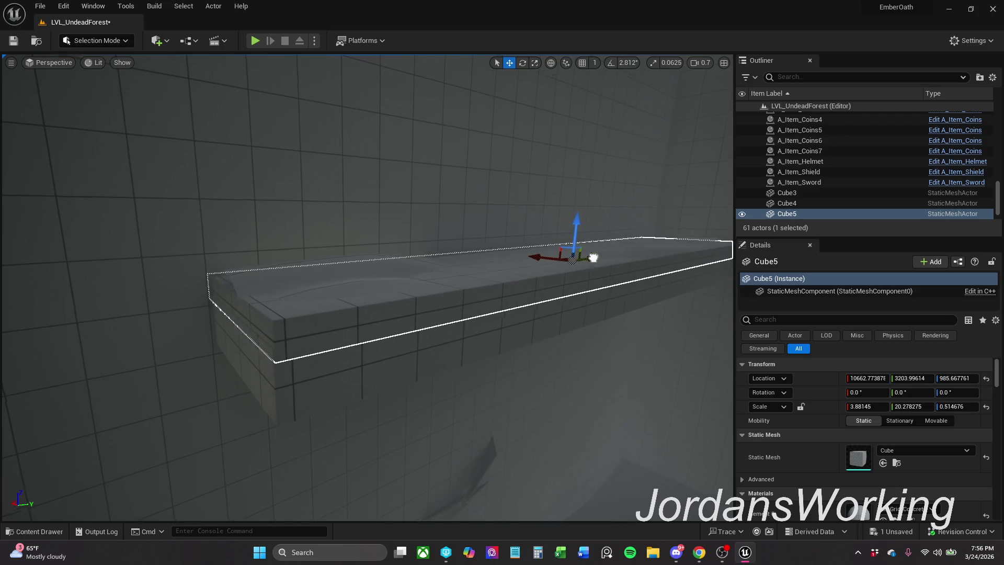
key("w")
key("s")
key("w")
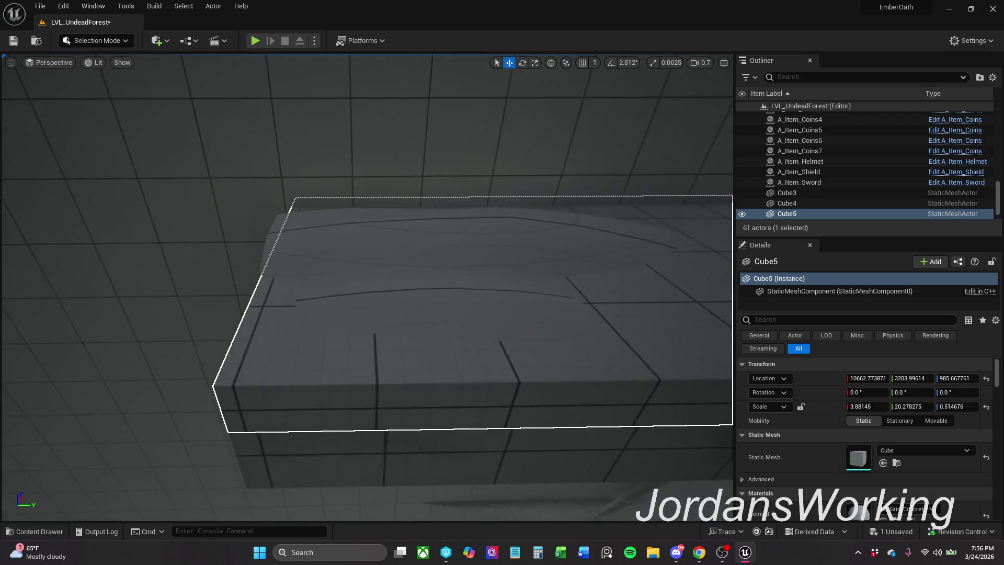
key("e")
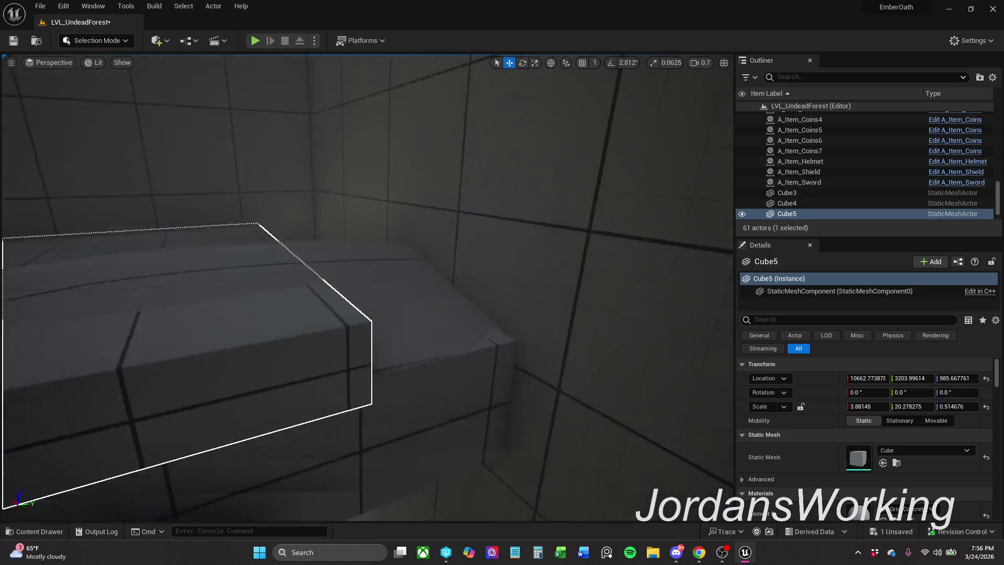
key("f")
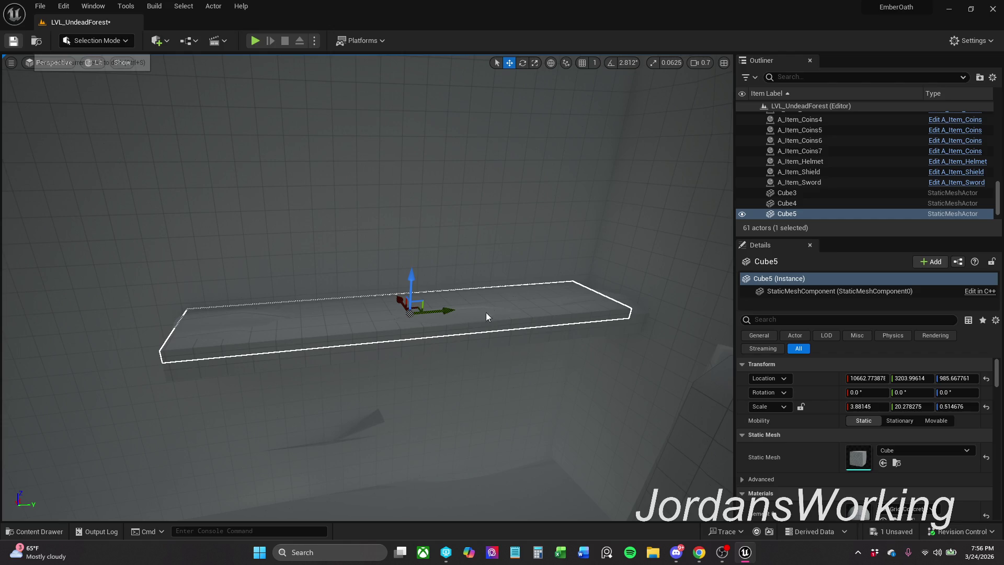
Save LVL_UndeadForest with Ctrl+S and bring the Cube5 slab back into view
key("ctrl+s")
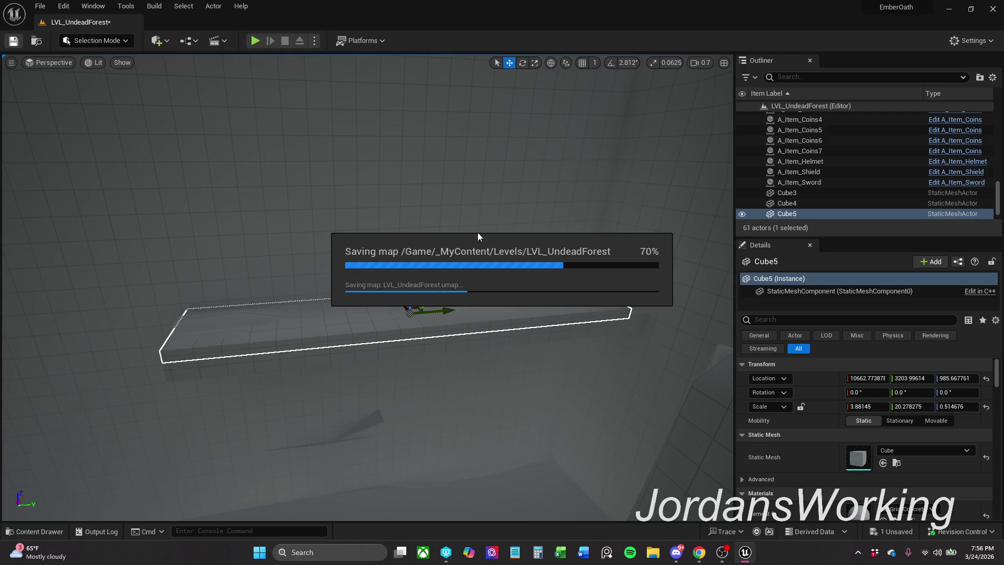
mouse_move(277, 124)
left_mouse_down()
mouse_move(246, 115)
mouse_move(220, 84)
mouse_move(157, 136)
left_mouse_up()
scroll(191, 102, "down", 2)
scroll(181, 112, "up", 2)
scroll(160, 133, "up", 3)
left_click_drag(147, 219, 147, 219)
scroll(147, 220, "down", 3)
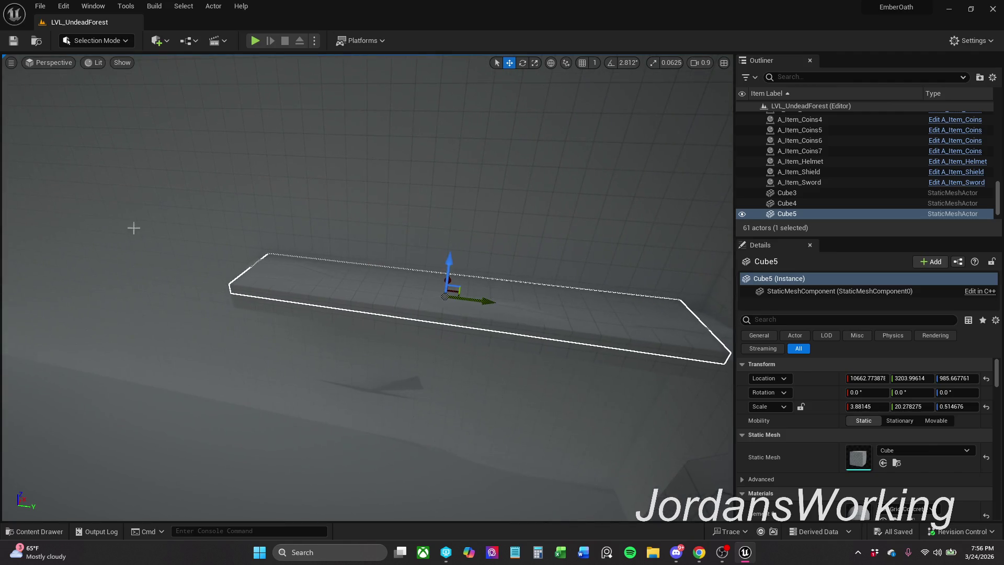
Place Char_Enemy_Goblin from _MyContent/Characters/Enemy on the platform, then open the EnemySplines folder
left_click(42, 531)
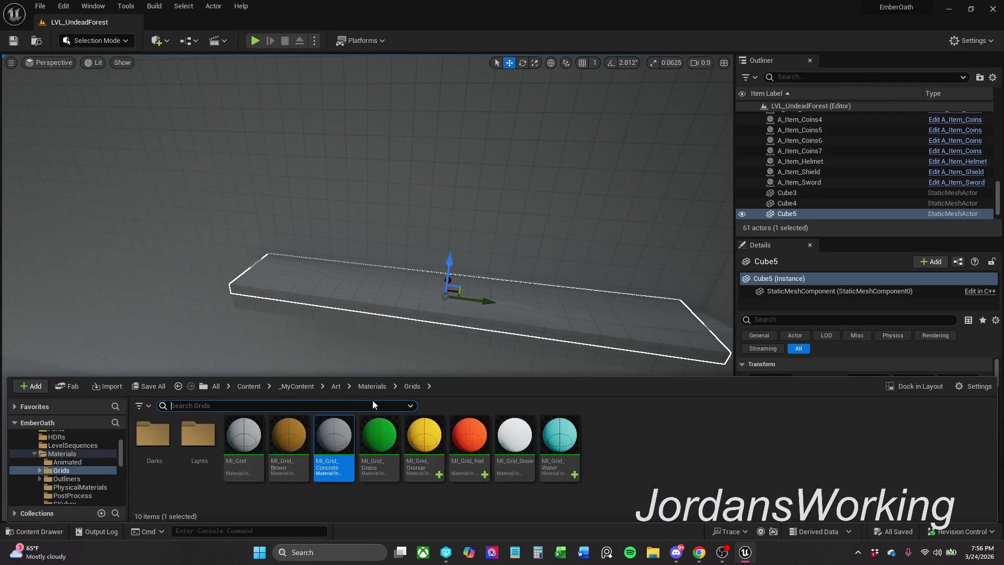
left_click(306, 386)
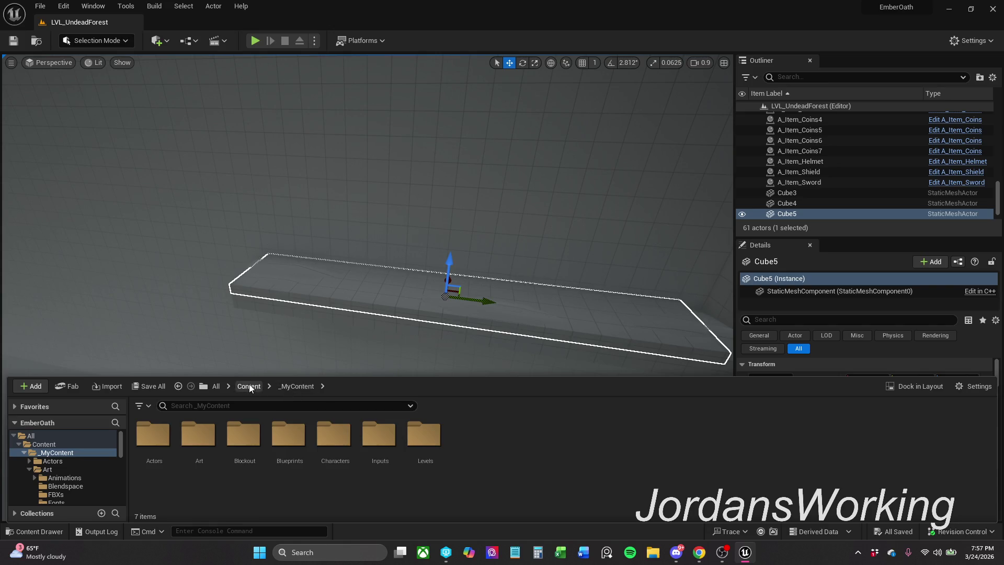
double_click(334, 437)
double_click(155, 442)
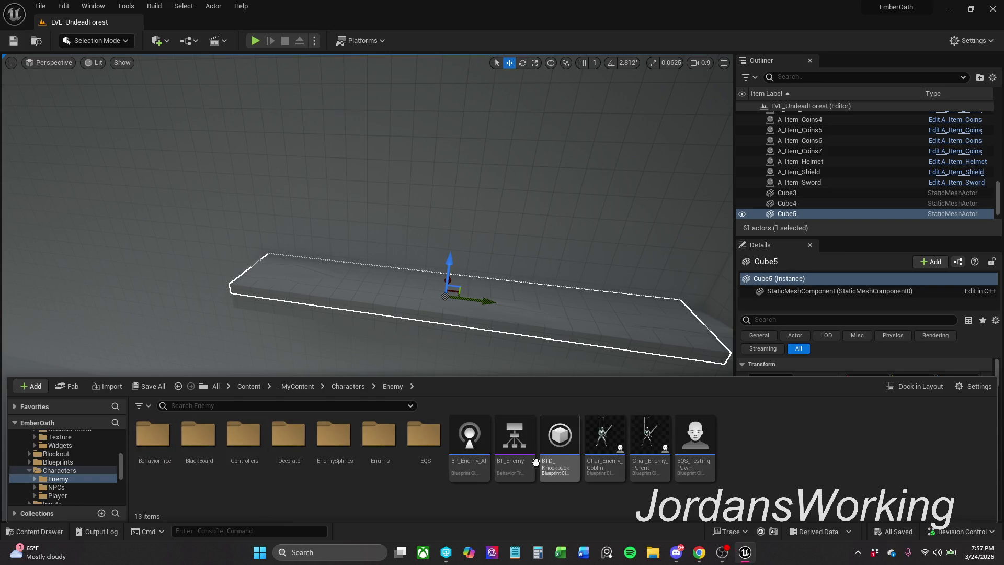
mouse_move(611, 451)
left_mouse_down()
mouse_move(372, 210)
mouse_move(333, 279)
left_mouse_up()
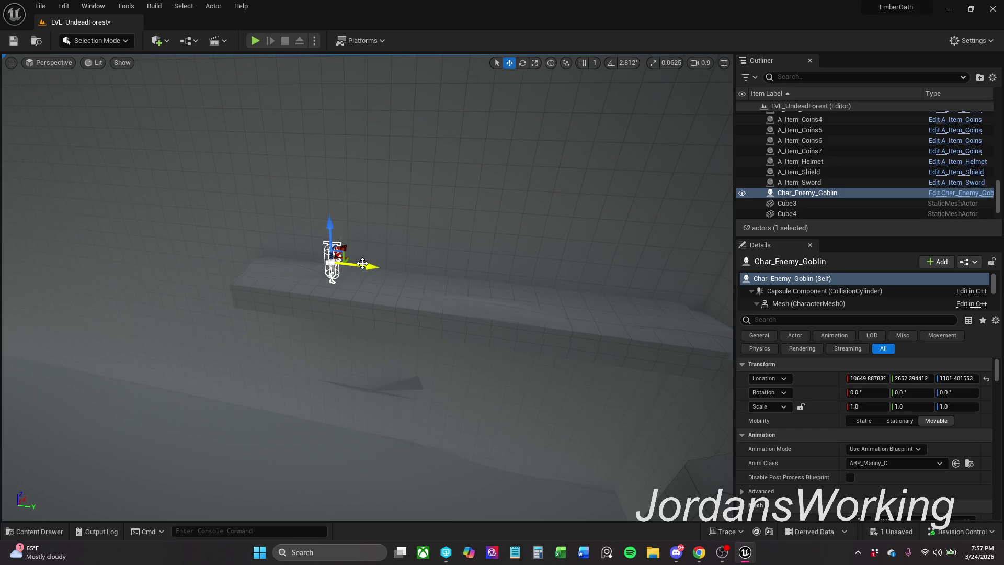
left_click_drag(365, 266, 305, 268)
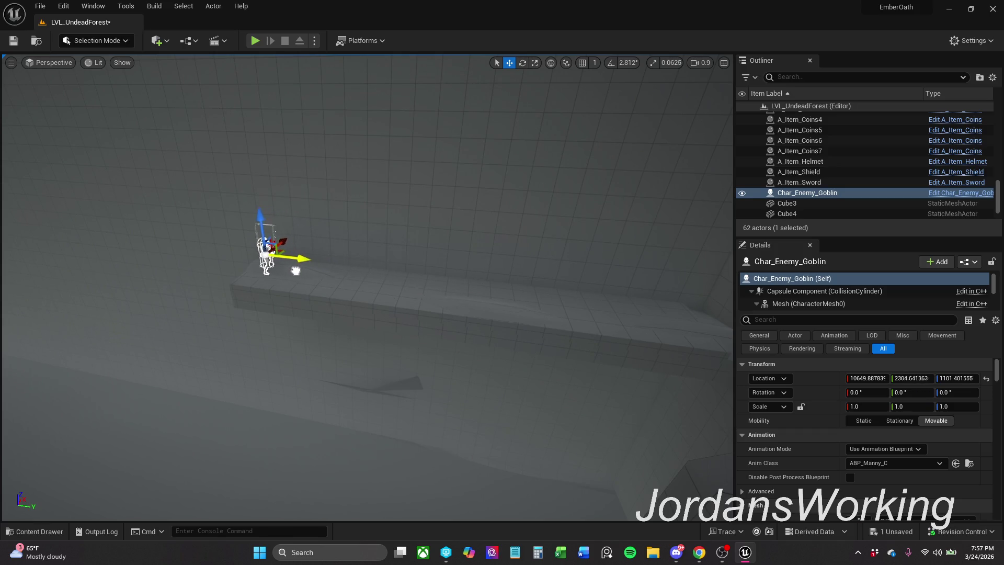
left_click(35, 531)
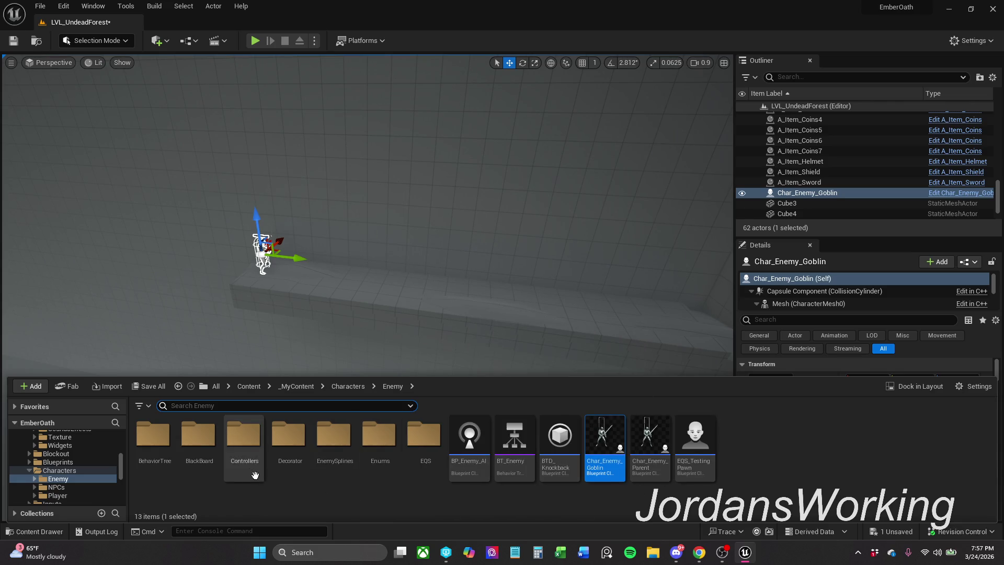
double_click(313, 466)
Place an A_Patrol_Route at the platform's end and frame it in view
mouse_move(158, 463)
left_mouse_down()
mouse_move(462, 298)
mouse_move(446, 287)
mouse_move(606, 322)
left_mouse_up()
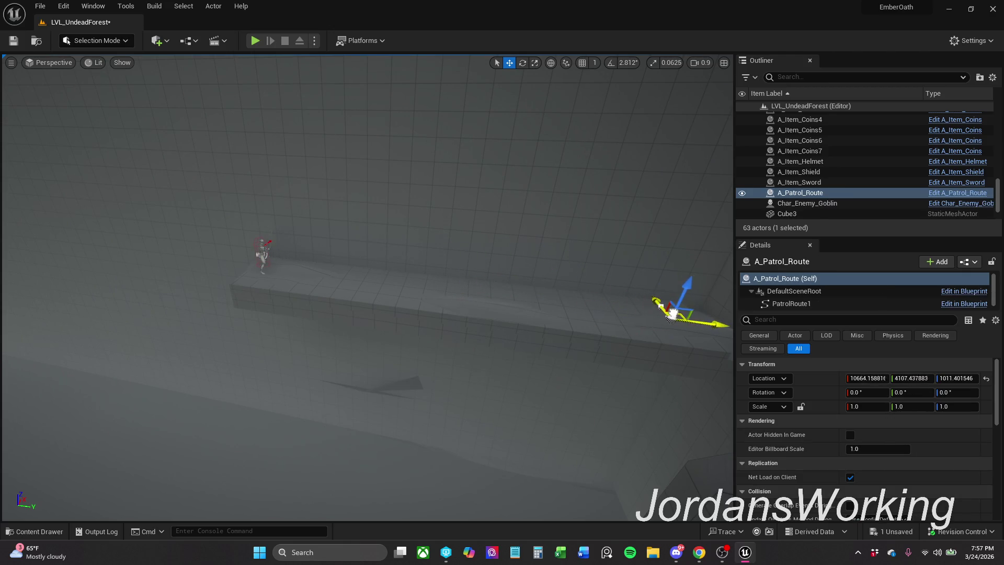
mouse_move(667, 306)
left_mouse_down()
mouse_move(523, 262)
mouse_move(542, 268)
left_mouse_up()
mouse_move(371, 207)
left_mouse_down()
mouse_move(398, 209)
mouse_move(384, 211)
left_mouse_up()
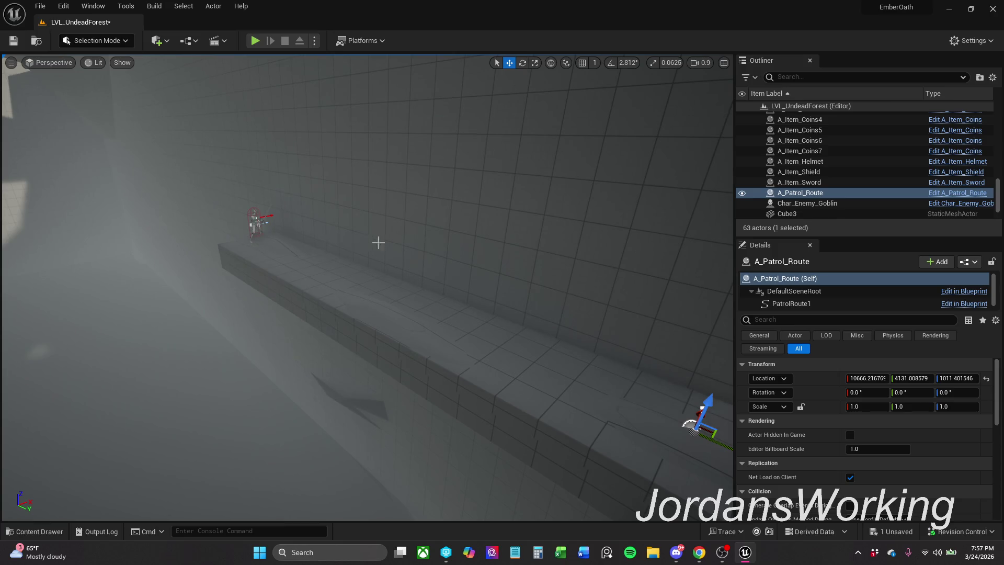
key("f")
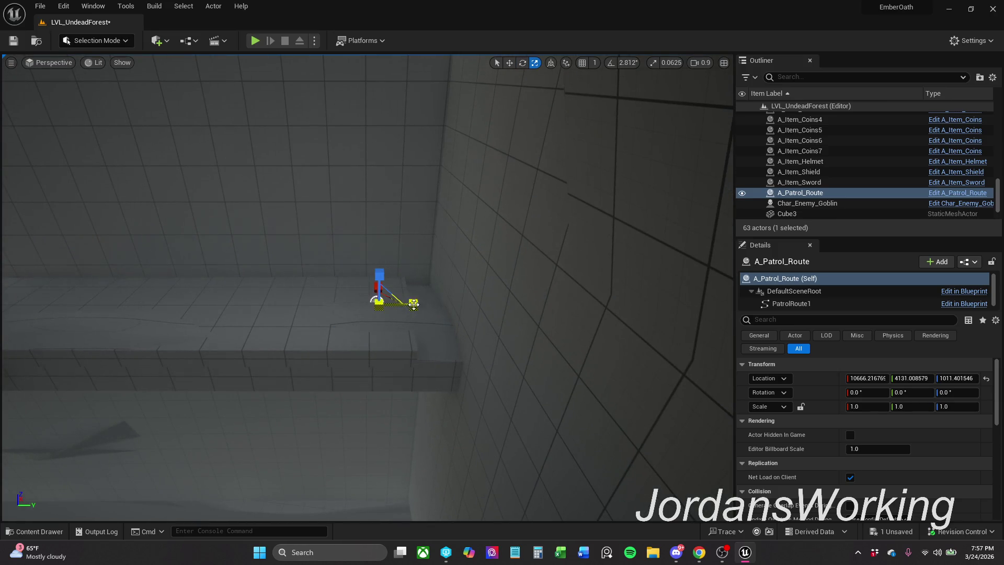
Lengthen Cube5 to Y scale about 21.7 and slide it along to Y about 3279
left_click(407, 334)
key("e")
key("r")
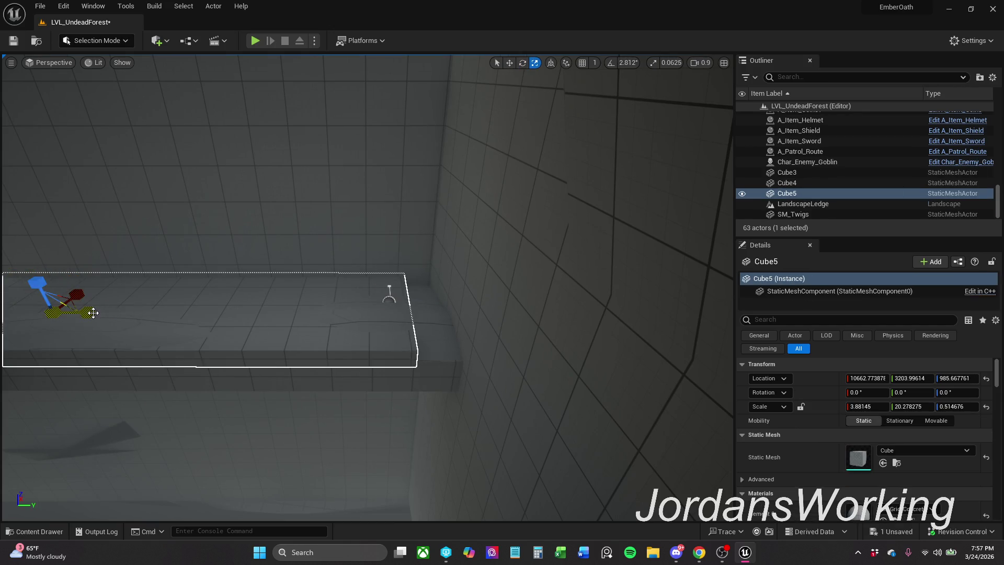
left_click_drag(94, 314, 133, 321)
key("f")
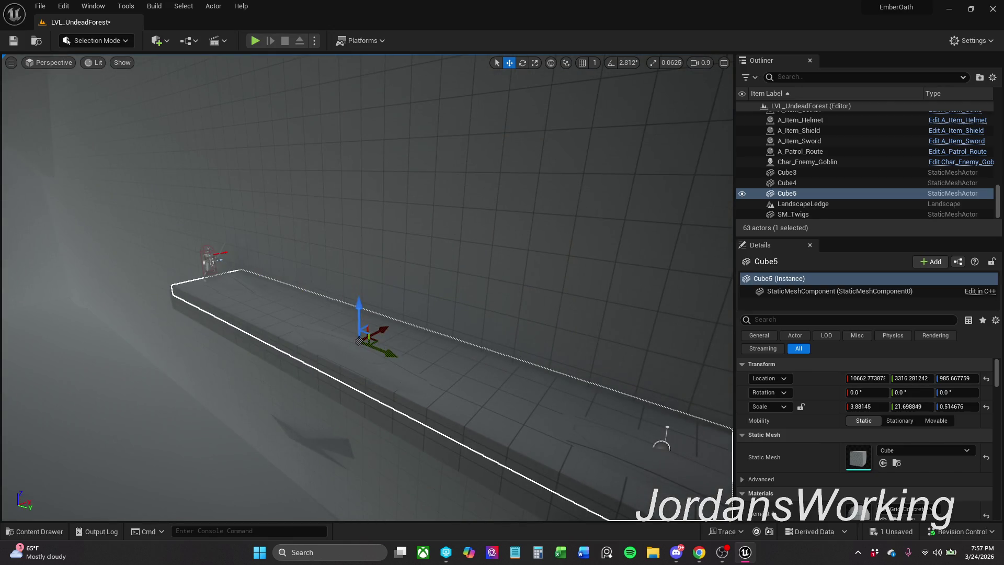
key("w")
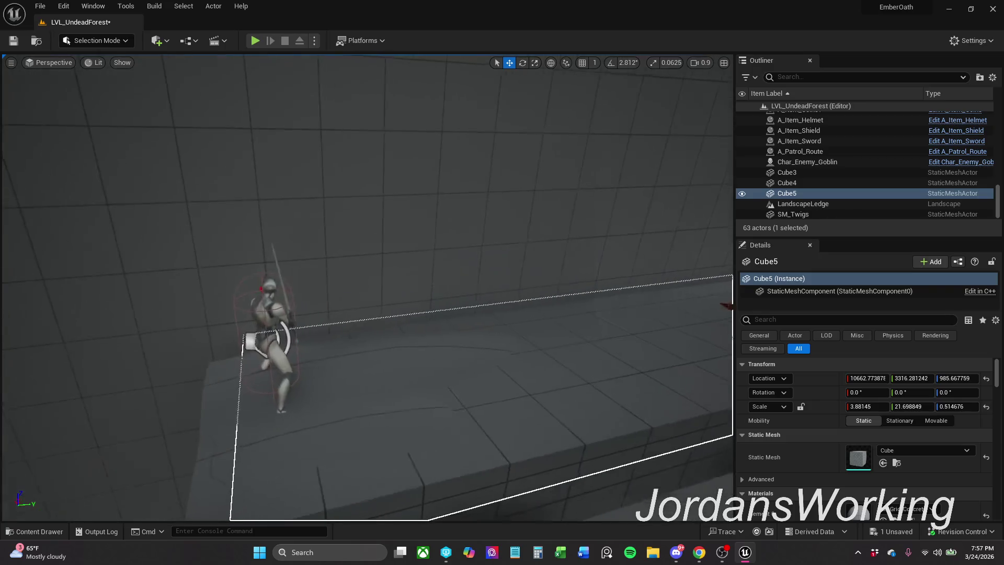
key("s")
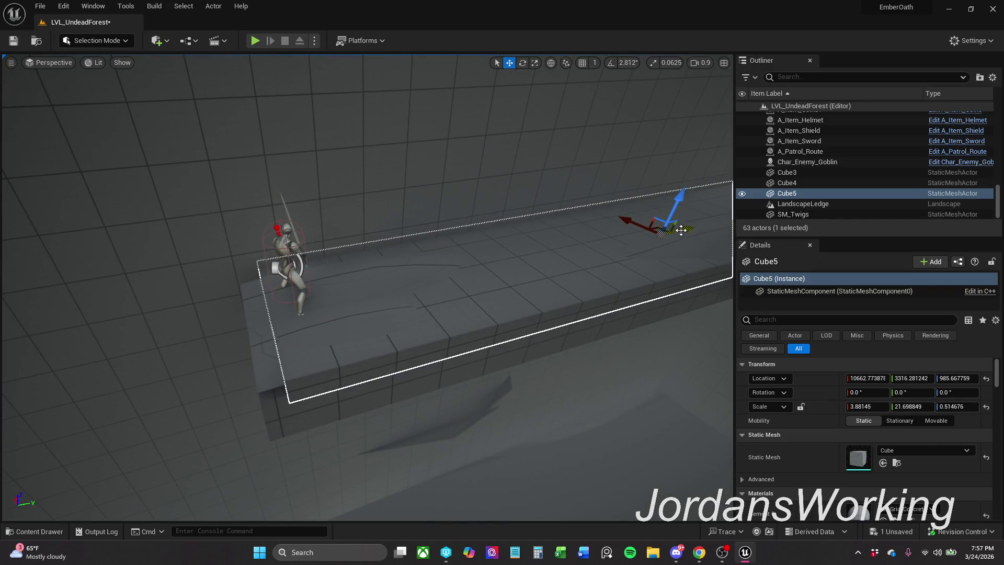
left_click_drag(694, 231, 683, 237)
key("d")
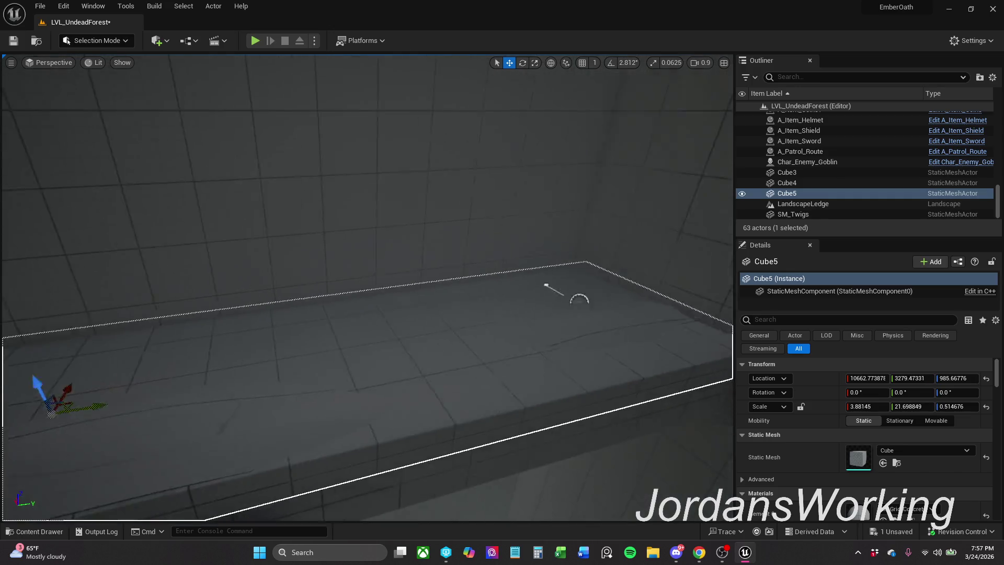
left_click(486, 270)
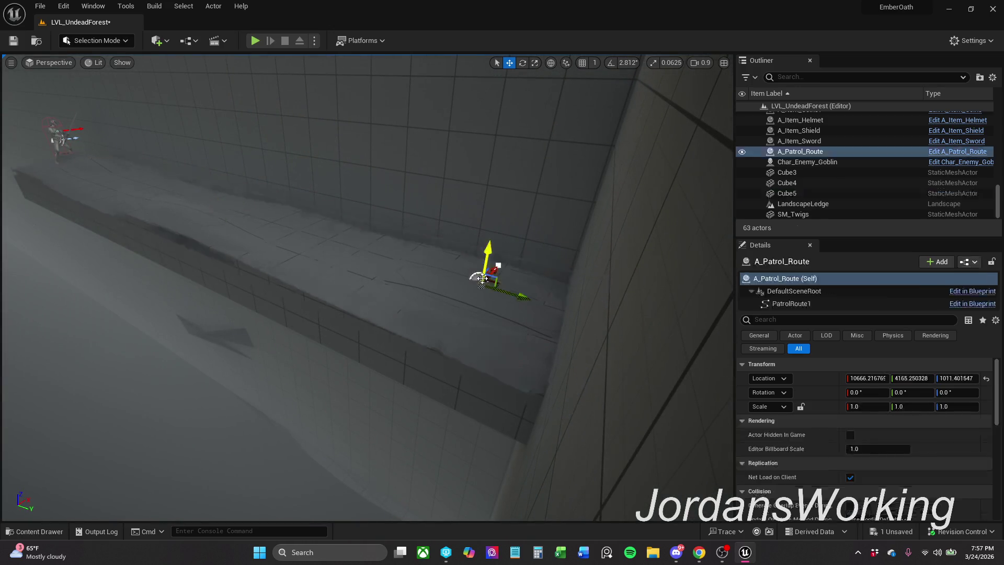
Move A_Patrol_Route along the ledge to Z about 1069 and set its Rotation Z to -90
mouse_move(492, 283)
left_mouse_down()
mouse_move(515, 314)
mouse_move(541, 308)
mouse_move(537, 277)
mouse_move(480, 263)
left_mouse_up()
key("e")
left_click_drag(563, 308, 562, 307)
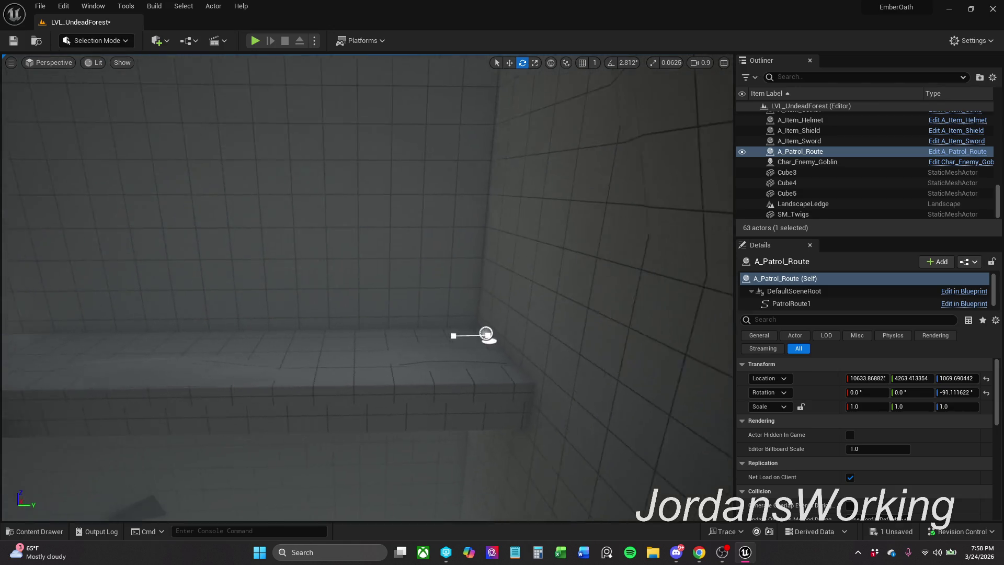
left_click(970, 396)
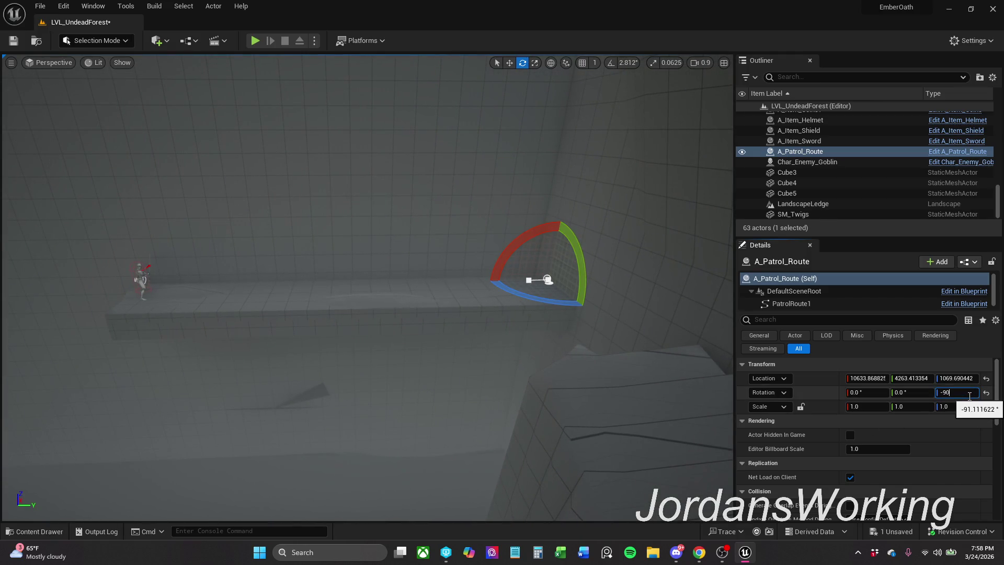
key("Return")
Orbit toward the ledge corner and select the patrol route's end spline point
left_click_drag(335, 311, 334, 311)
left_click_drag(420, 302, 420, 302)
left_click_drag(275, 320, 274, 320)
left_click(433, 274)
key("r")
key("space")
key("space")
key("space")
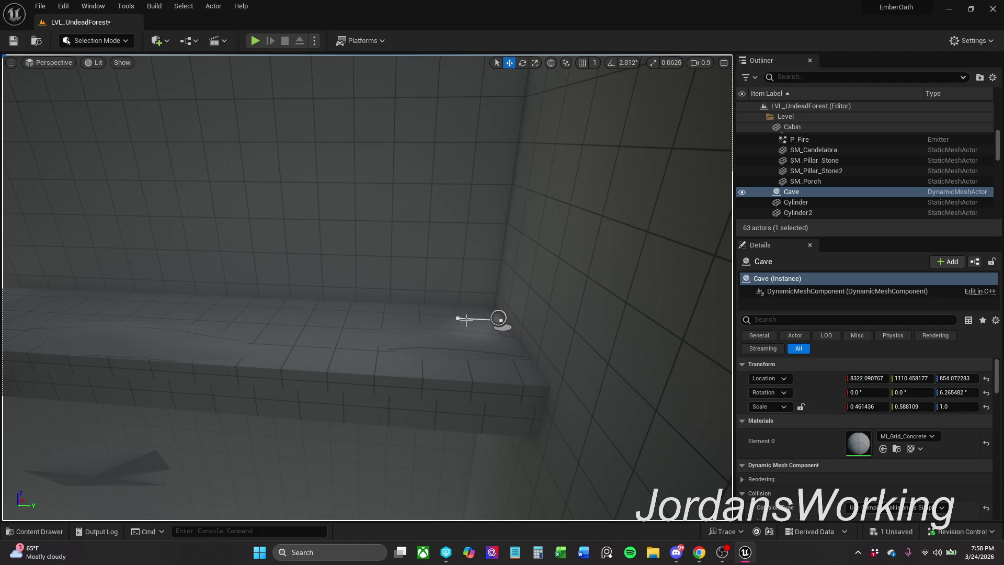
left_click(468, 320)
left_click(457, 318)
left_click(459, 318)
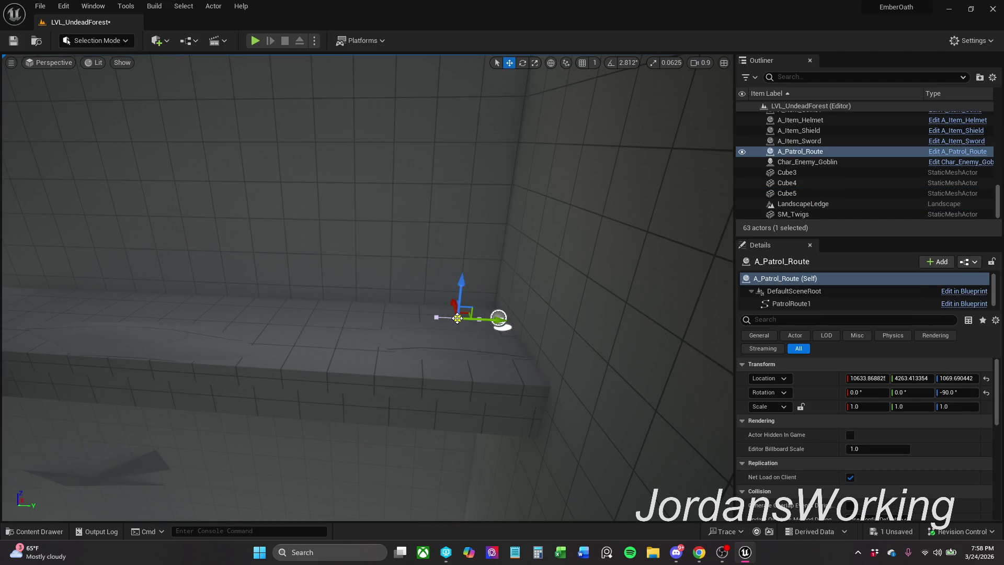
Pull the route's end and middle spline points back along the ledge, bending the end toward the edge
left_click_drag(492, 321, 368, 315)
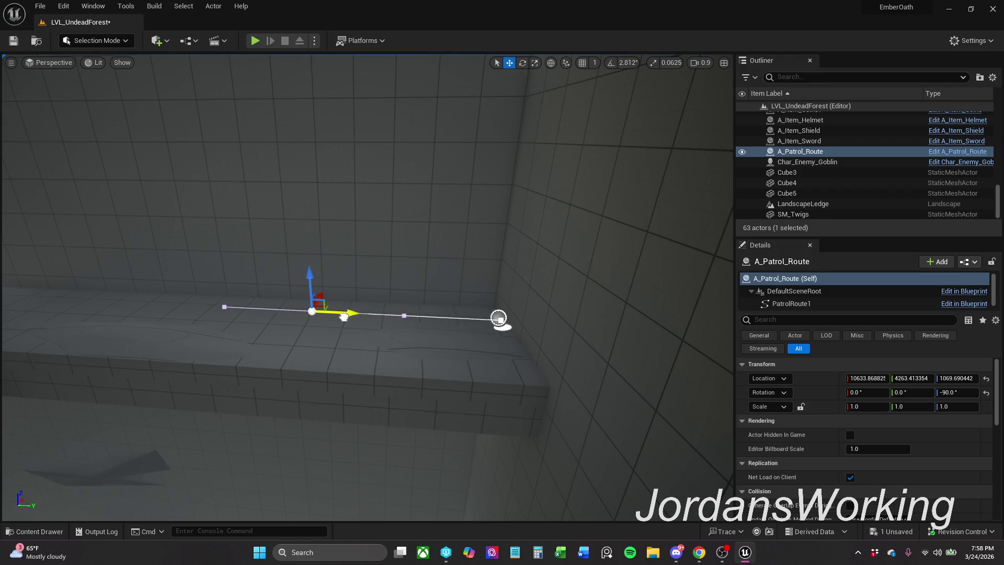
left_click(407, 316)
mouse_move(437, 318)
left_mouse_down()
mouse_move(238, 312)
mouse_move(365, 308)
left_mouse_up()
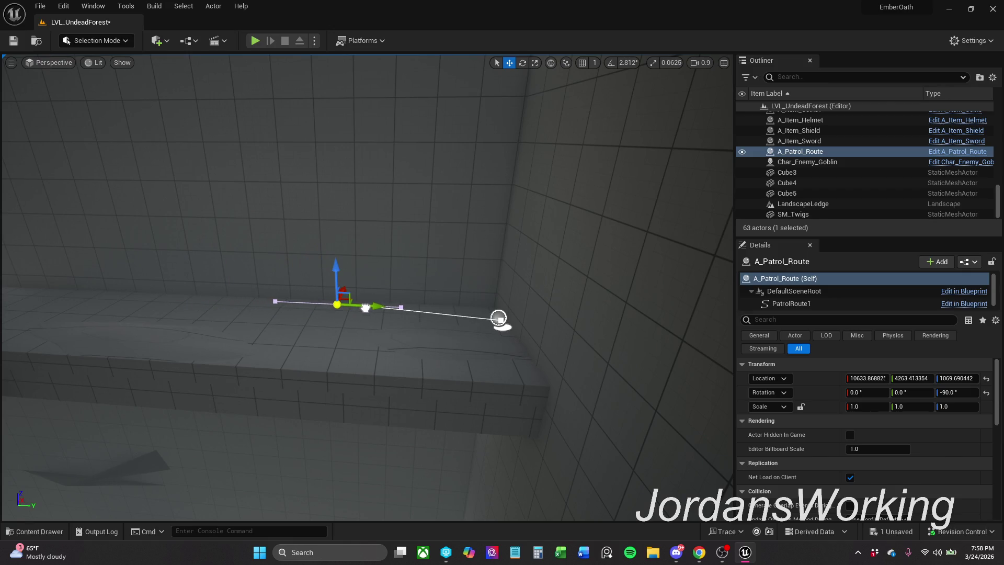
left_click(500, 320)
left_click_drag(509, 320, 510, 353)
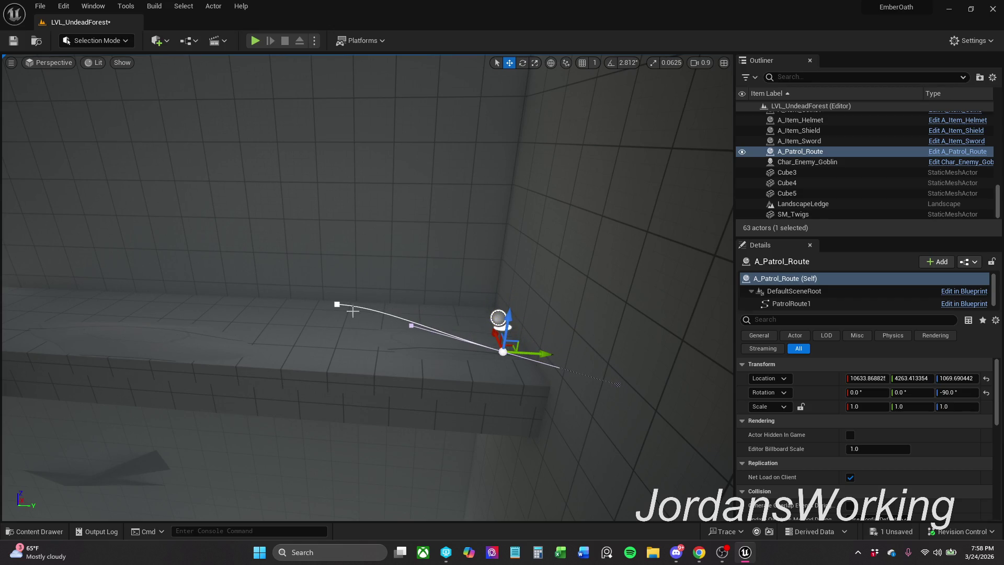
Extrude new spline points from the first point so the route loops back toward the goblin
left_click(340, 304)
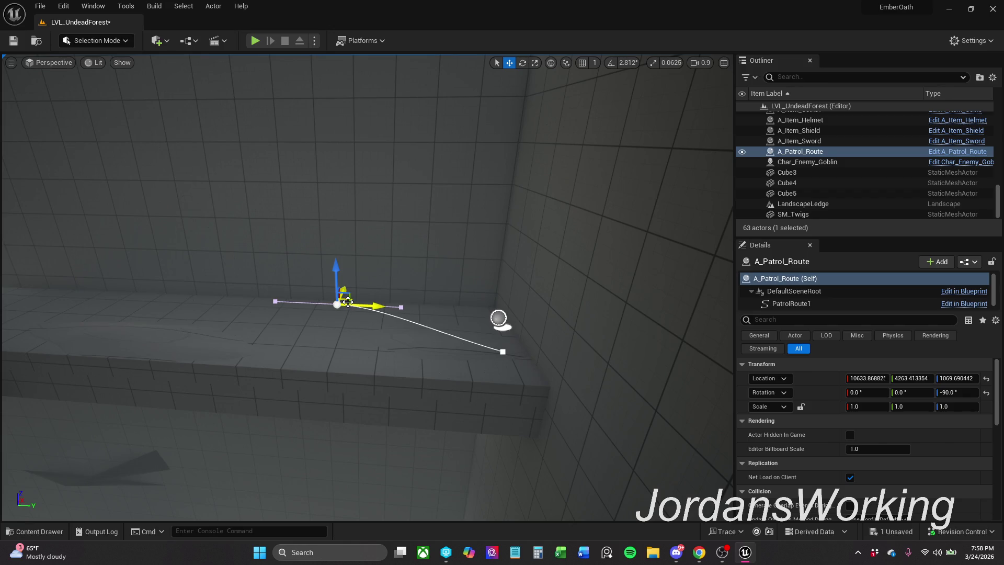
mouse_move(347, 302)
left_mouse_down()
mouse_move(257, 330)
mouse_move(131, 344)
left_mouse_up()
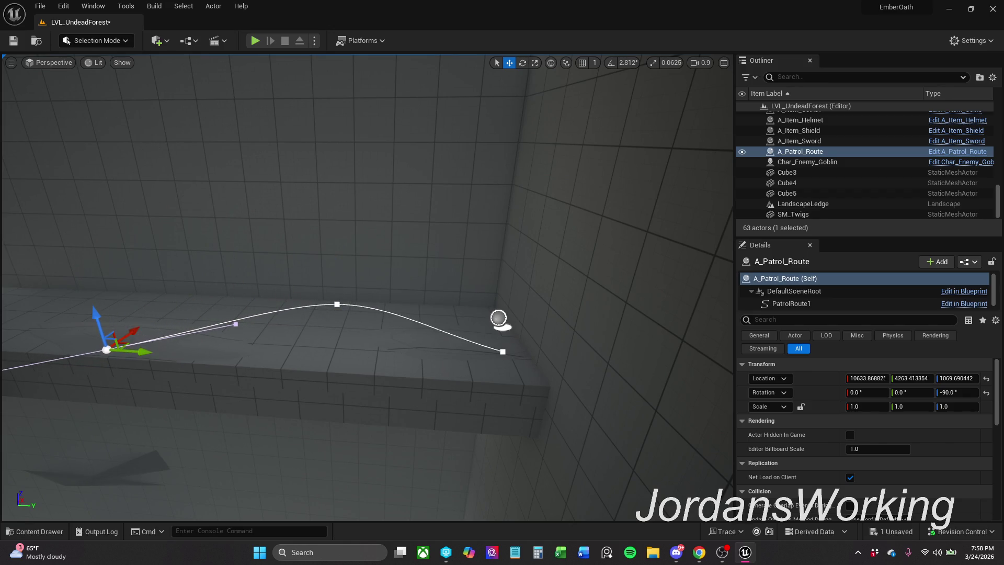
mouse_move(206, 299)
left_mouse_down()
mouse_move(224, 290)
mouse_move(237, 254)
left_mouse_up()
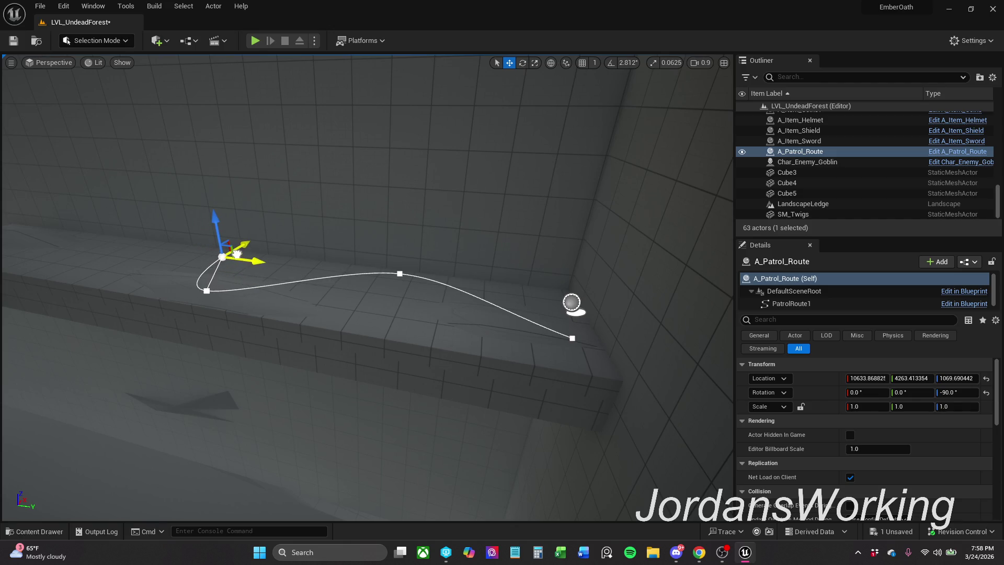
left_click(208, 290)
mouse_move(215, 274)
left_mouse_down()
mouse_move(283, 253)
mouse_move(186, 233)
mouse_move(143, 237)
mouse_move(213, 278)
mouse_move(257, 254)
mouse_move(259, 268)
left_mouse_up()
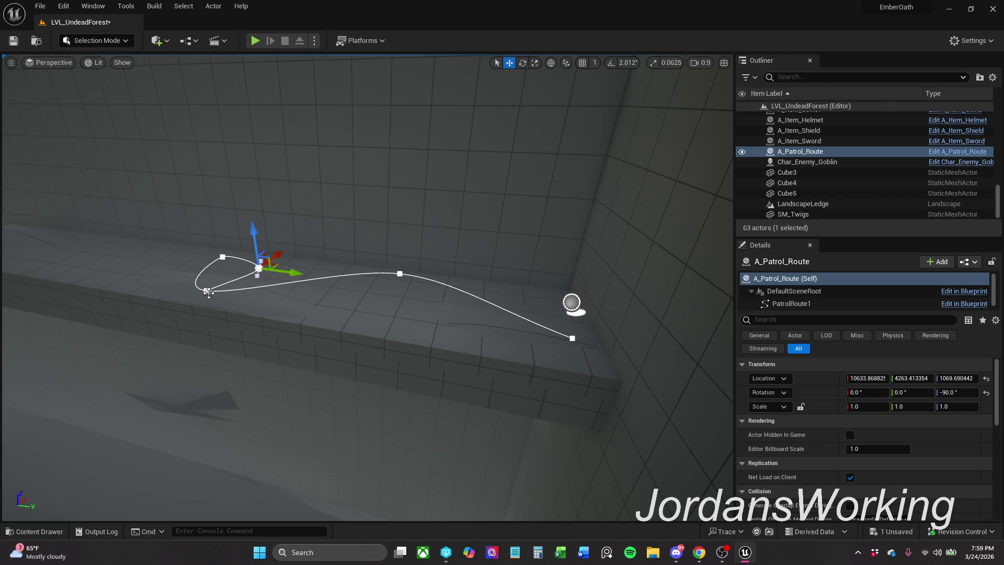
left_click(401, 272)
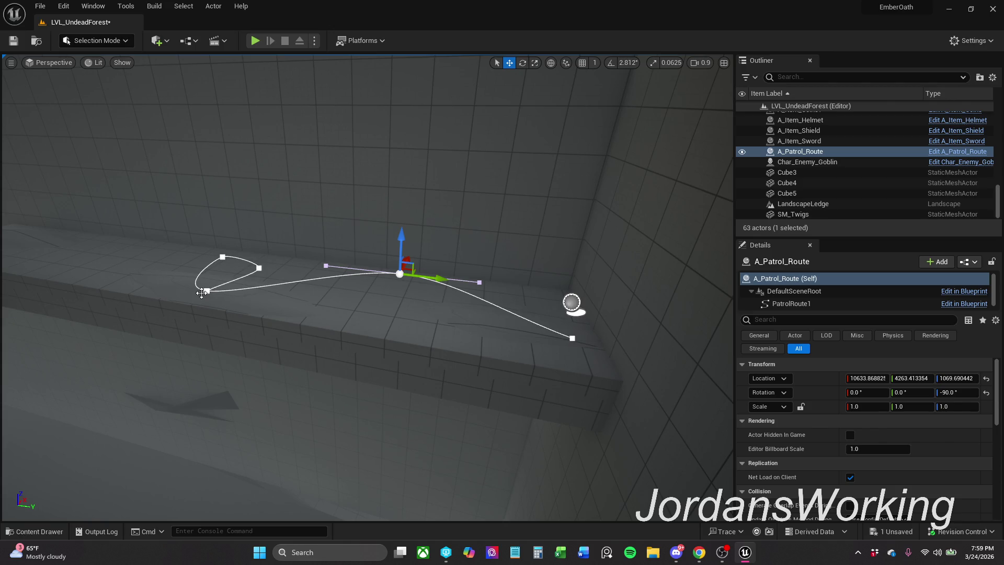
left_click(211, 289)
mouse_move(225, 288)
left_mouse_down()
mouse_move(123, 261)
mouse_move(57, 230)
mouse_move(41, 236)
left_mouse_up()
key("f")
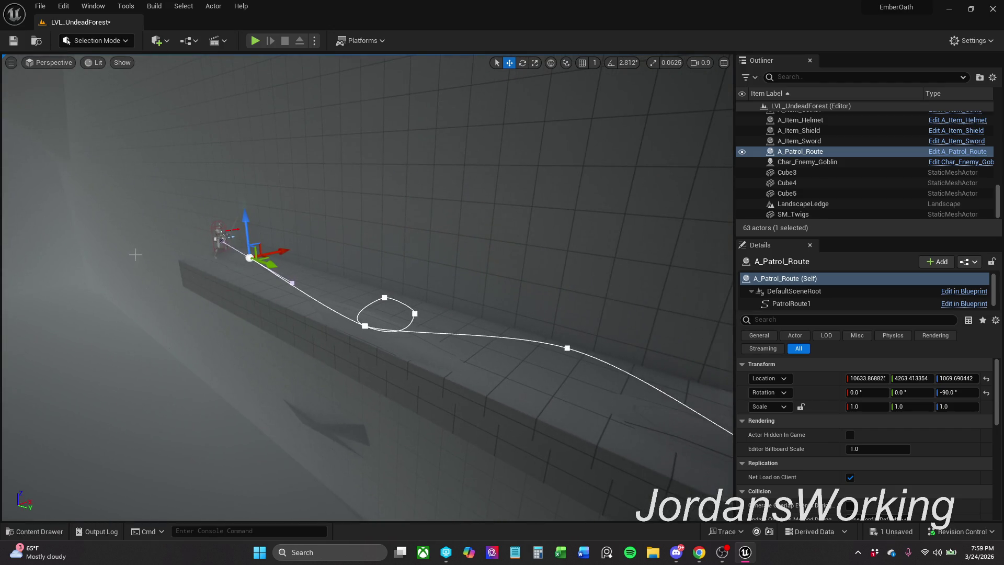
mouse_move(267, 257)
left_mouse_down()
mouse_move(215, 261)
mouse_move(279, 273)
mouse_move(256, 281)
mouse_move(275, 264)
mouse_move(265, 293)
left_mouse_up()
Delete the loop's lower-right spline point and pull its top point left
left_click(259, 271)
left_click(376, 322)
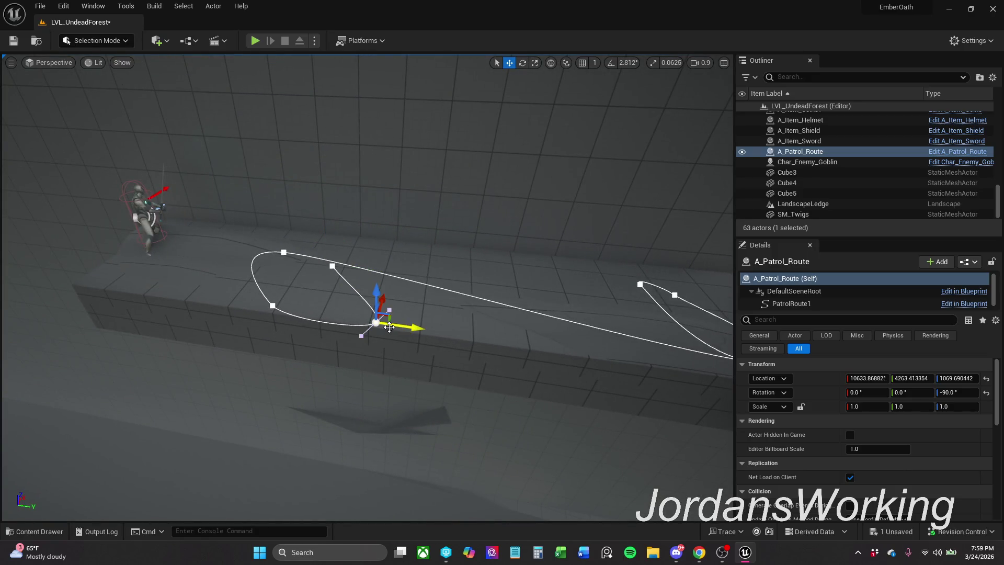
key("Delete")
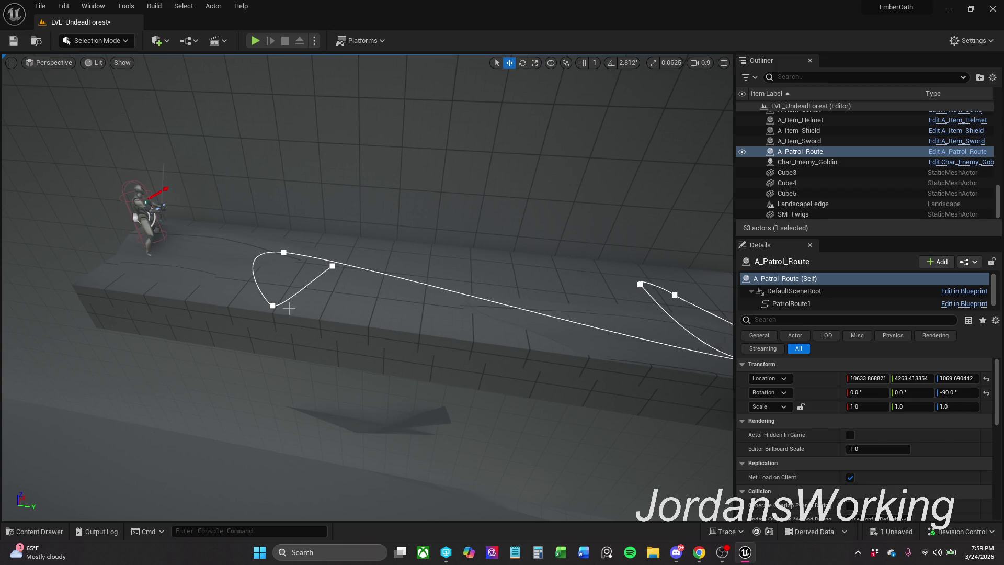
left_click(284, 253)
mouse_move(305, 248)
left_mouse_down()
mouse_move(361, 251)
mouse_move(245, 234)
left_mouse_up()
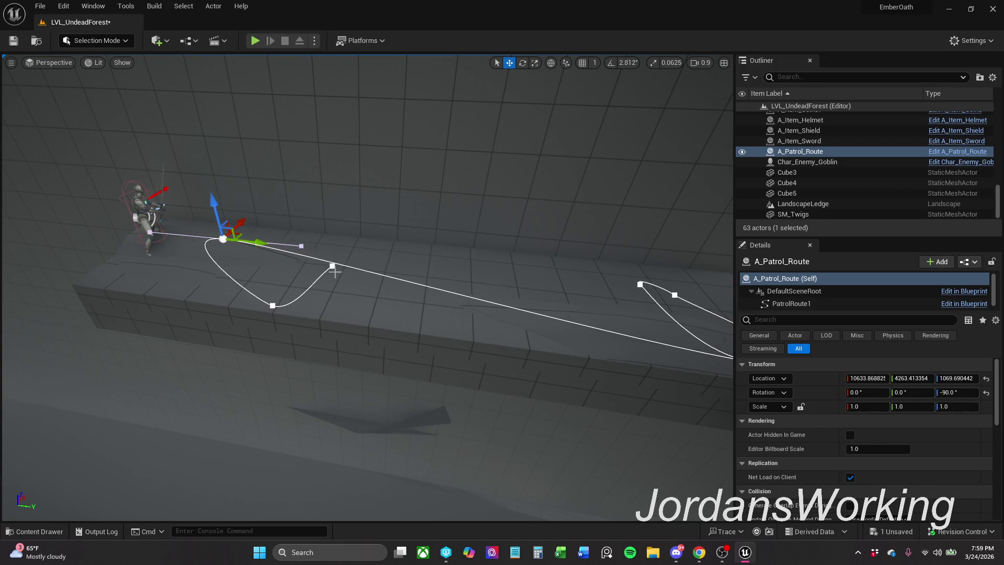
Reposition the lower loop point, undoing a bad move and pulling it downward
left_click(277, 306)
left_click_drag(277, 306, 344, 298)
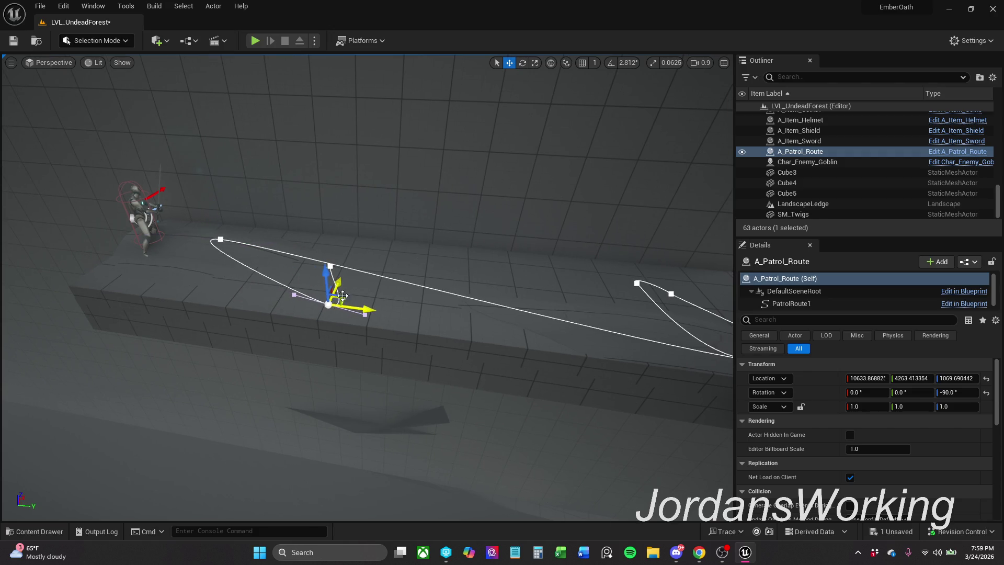
left_click(332, 265)
left_click(328, 304)
mouse_move(344, 299)
left_mouse_down()
mouse_move(344, 265)
mouse_move(328, 249)
mouse_move(248, 250)
mouse_move(298, 252)
left_mouse_up()
key("ctrl+z")
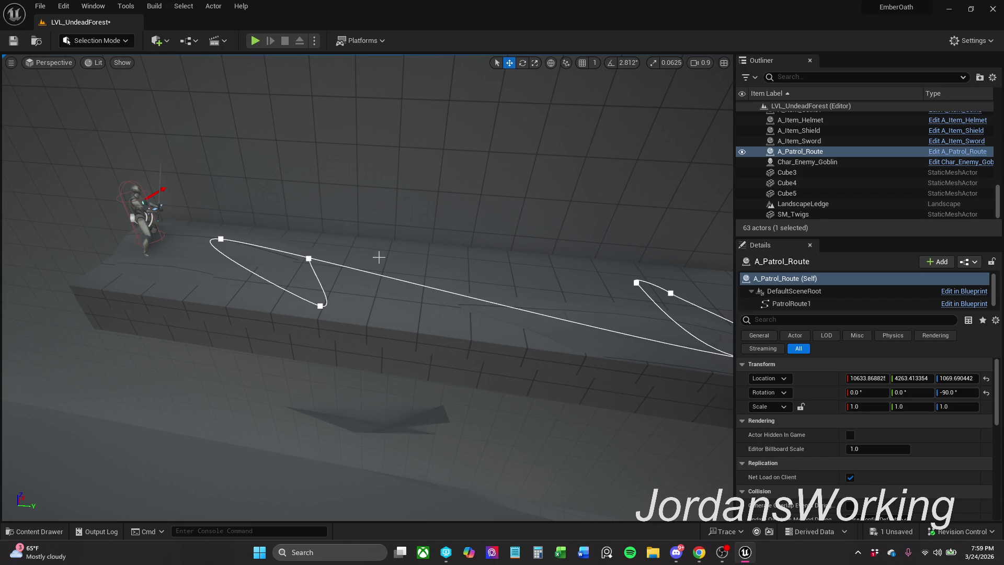
key("ctrl+z")
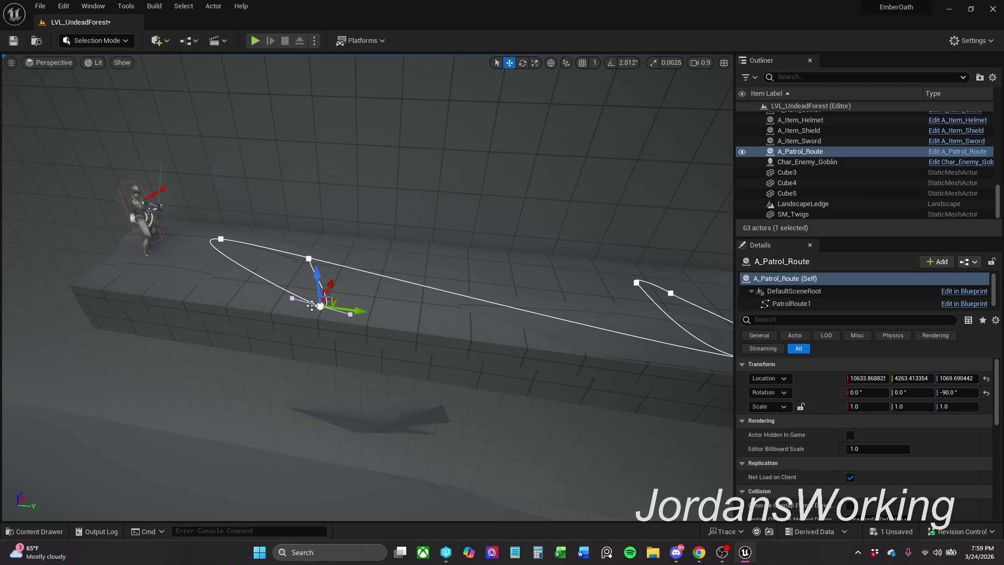
mouse_move(328, 287)
left_mouse_down()
mouse_move(313, 328)
mouse_move(329, 274)
mouse_move(314, 317)
left_mouse_up()
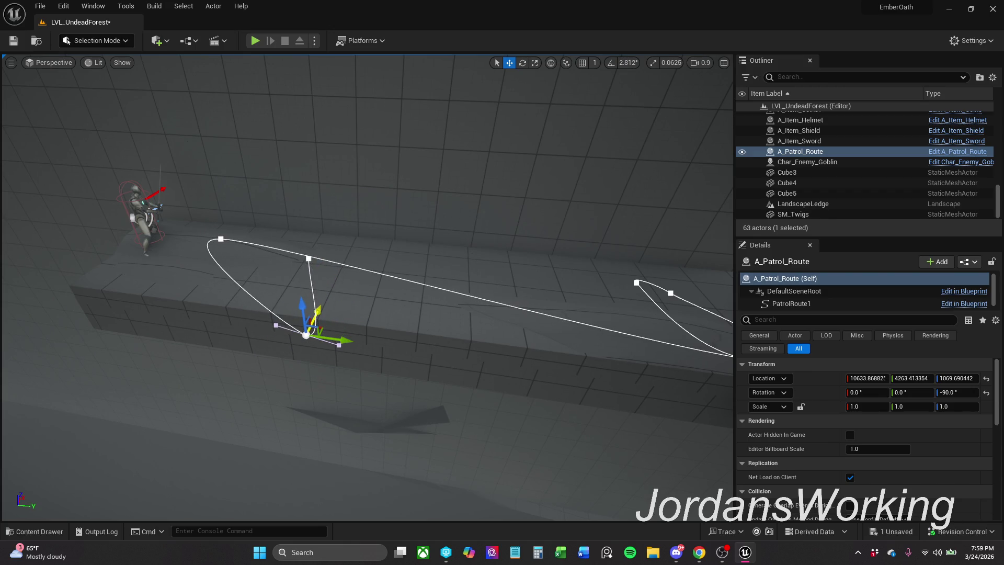
Nudge the upper loop point, then move and delete a stray spline point
left_click(309, 258)
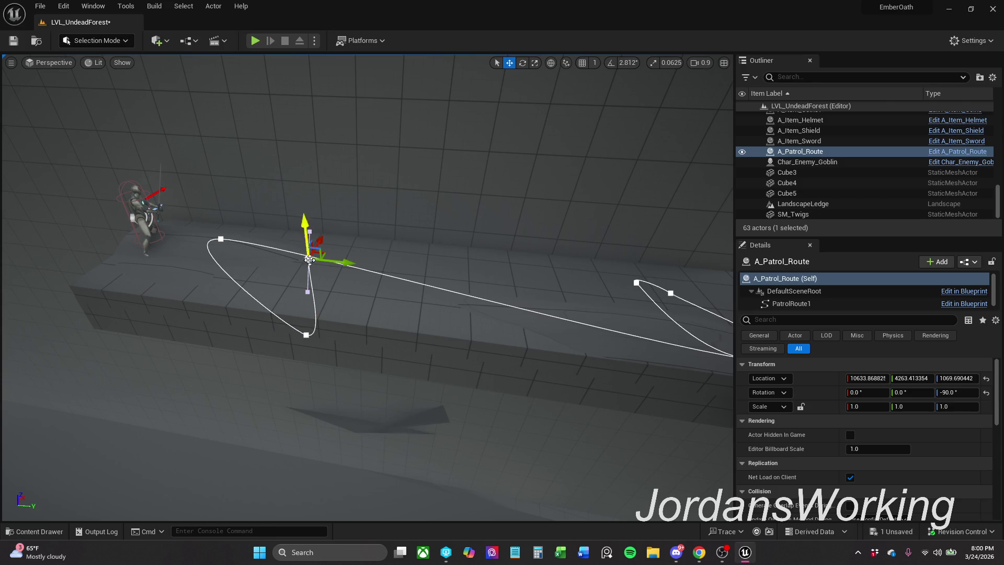
mouse_move(317, 245)
left_mouse_down()
mouse_move(306, 269)
mouse_move(318, 243)
left_mouse_up()
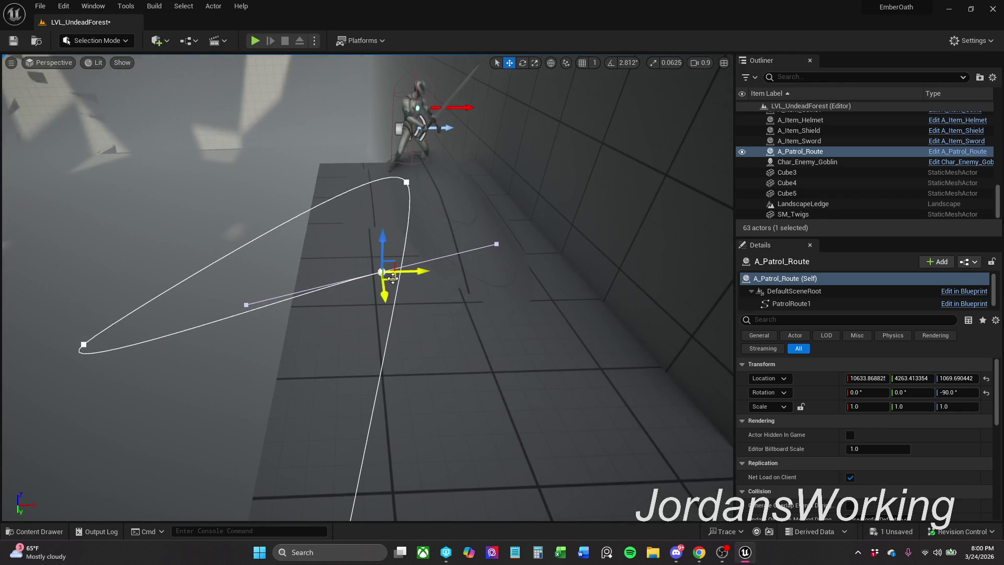
mouse_move(393, 278)
left_mouse_down()
mouse_move(461, 286)
mouse_move(455, 345)
mouse_move(489, 385)
mouse_move(424, 265)
mouse_move(440, 323)
mouse_move(494, 364)
mouse_move(527, 341)
mouse_move(545, 273)
mouse_move(450, 226)
mouse_move(331, 250)
mouse_move(345, 252)
mouse_move(329, 266)
mouse_move(262, 231)
left_mouse_up()
key("Delete")
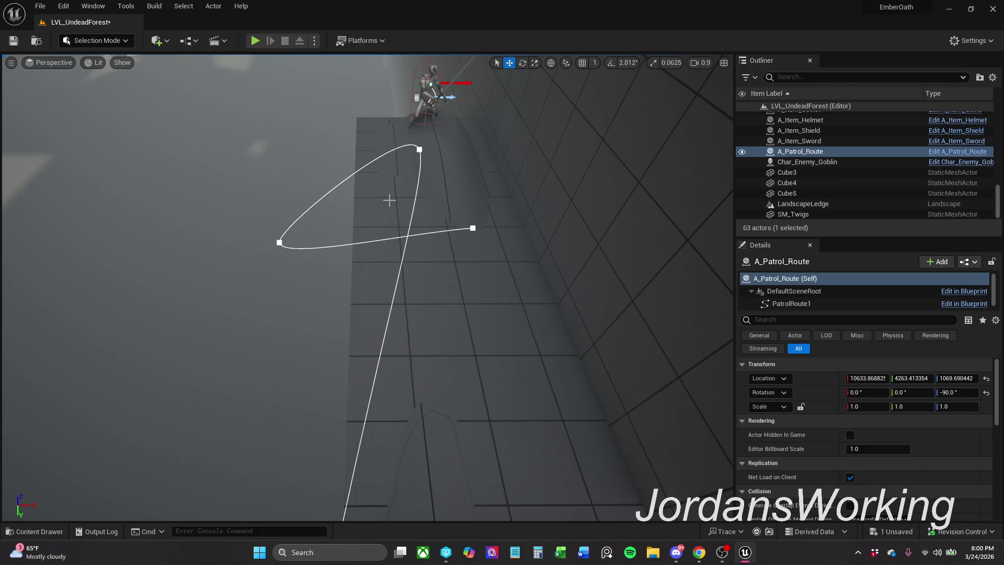
Move the spline point at the curve's left tip to the right
left_click(474, 228)
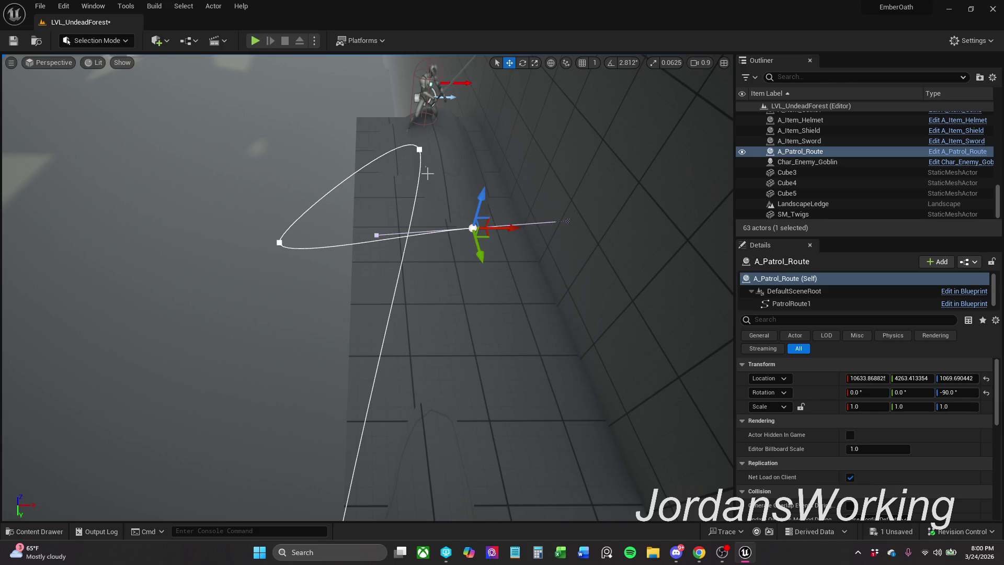
left_click(420, 149)
left_click(280, 244)
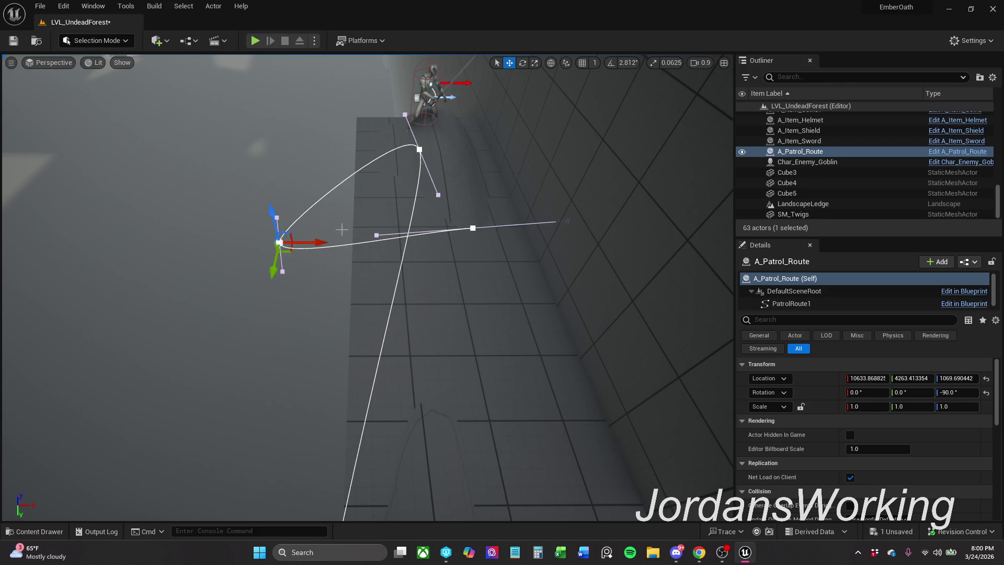
mouse_move(319, 239)
left_mouse_down()
mouse_move(418, 241)
mouse_move(406, 242)
left_mouse_up()
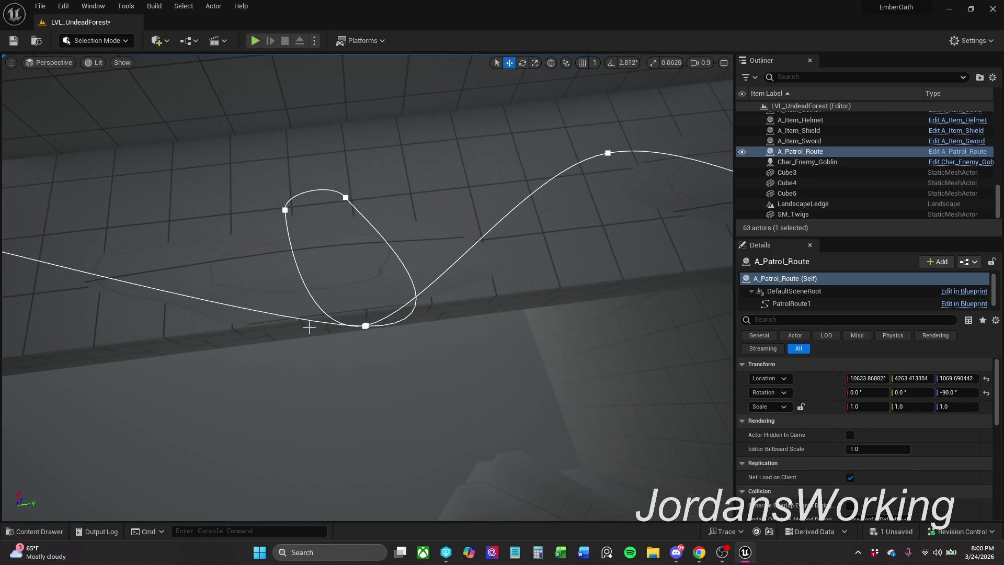
Move the loop's bottom point up and left toward the wall
left_click(365, 325)
left_click(346, 197)
left_click(286, 210)
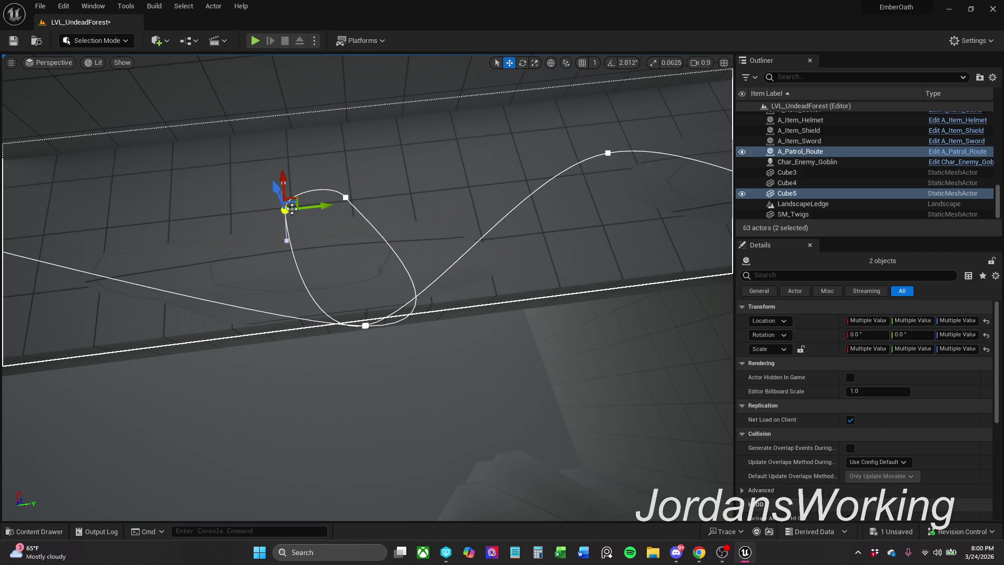
left_click(388, 166)
left_click(365, 325)
left_click(345, 198)
left_click(284, 207)
left_click(367, 326)
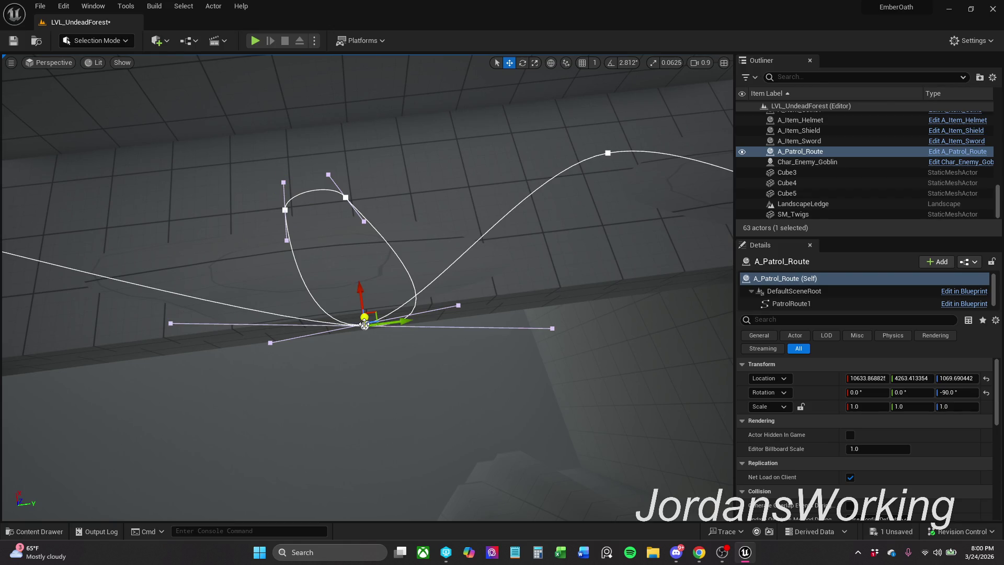
left_click_drag(373, 311, 348, 240)
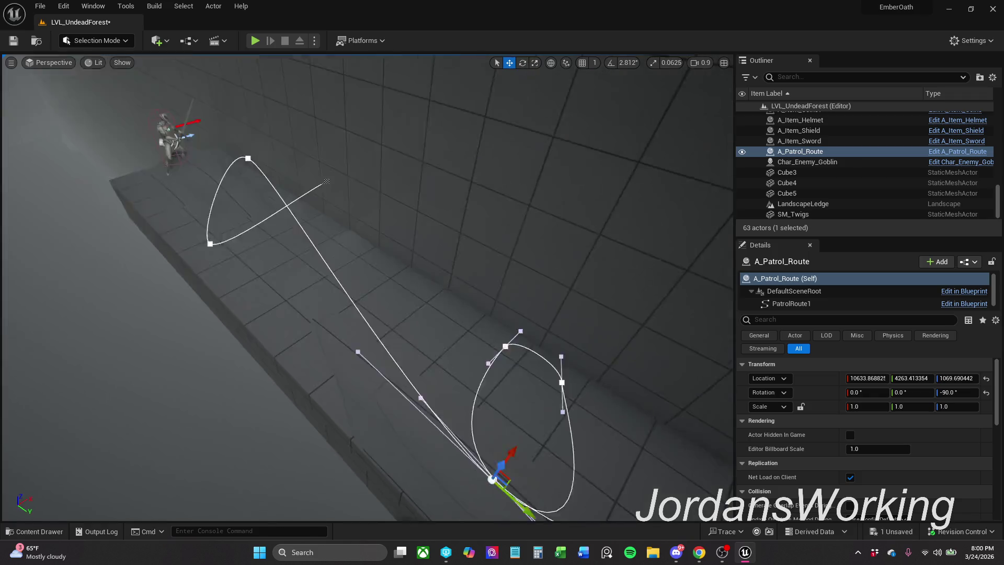
mouse_move(326, 182)
left_mouse_down()
mouse_move(529, 262)
mouse_move(418, 235)
mouse_move(381, 313)
mouse_move(329, 298)
mouse_move(262, 309)
mouse_move(205, 381)
mouse_move(359, 297)
mouse_move(387, 294)
mouse_move(403, 320)
mouse_move(426, 325)
left_mouse_up()
left_click(377, 311)
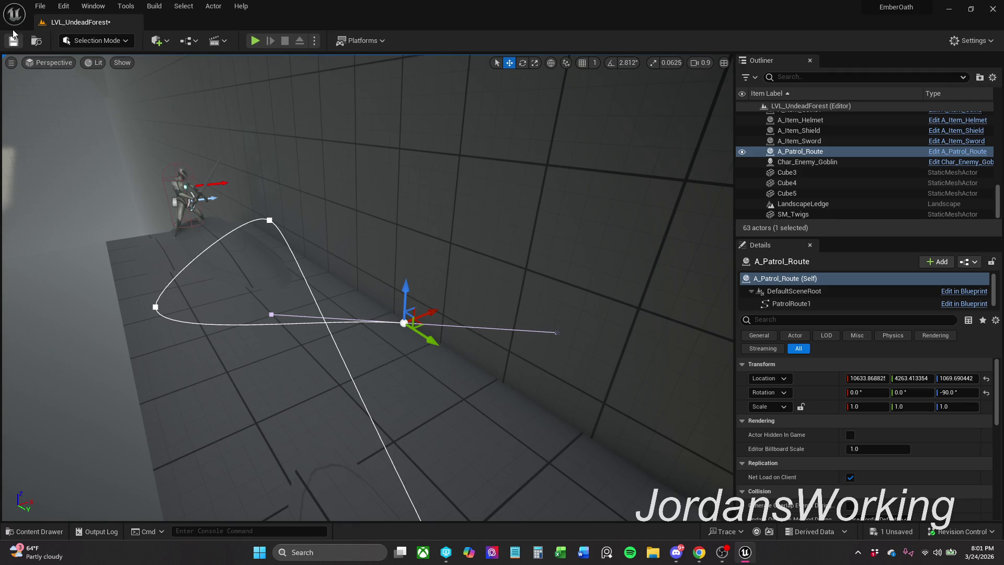
Save the level and play-test it, running the character up the slope and along the ledge
key("ctrl+s")
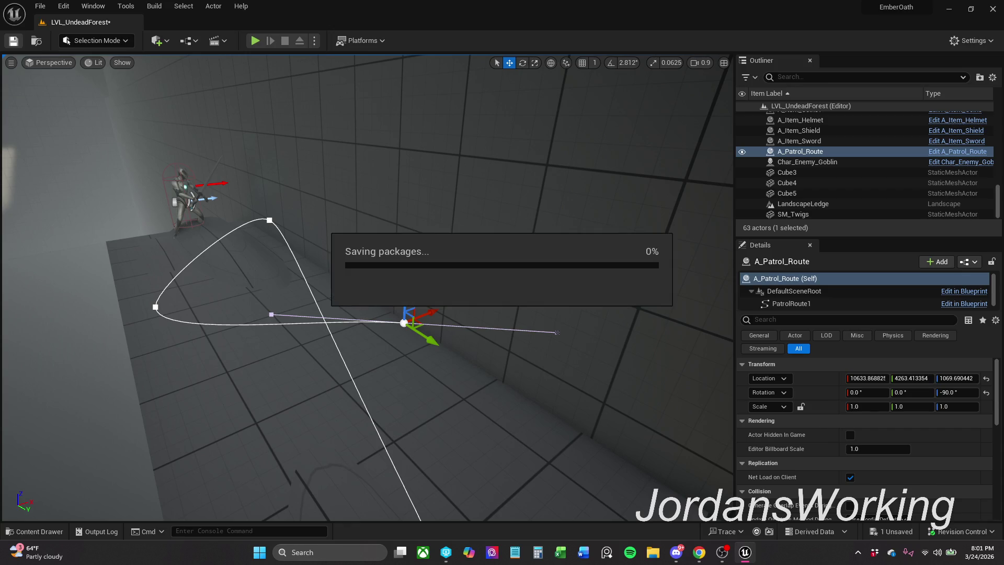
left_click(255, 40)
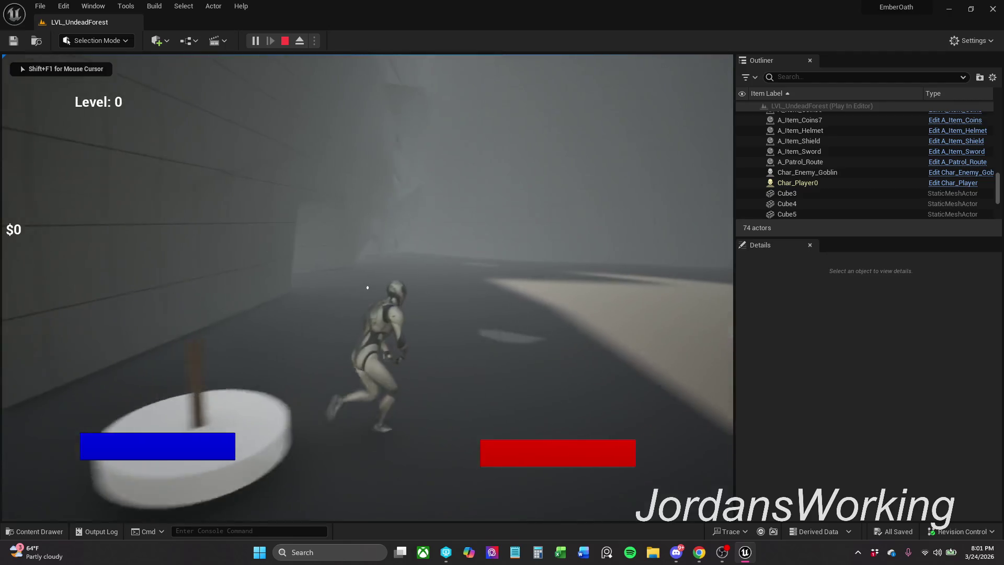
key("w")
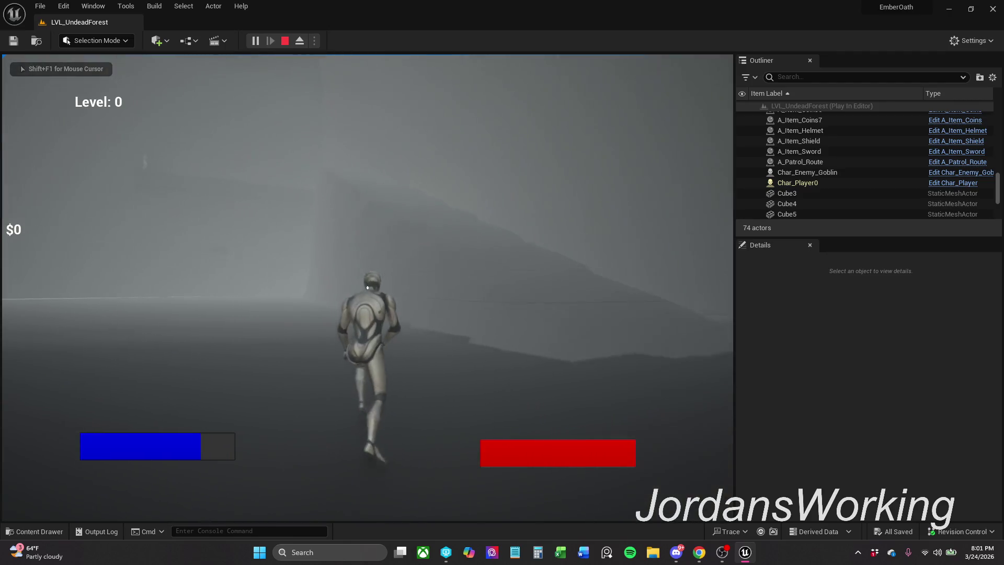
key("w")
key("w")
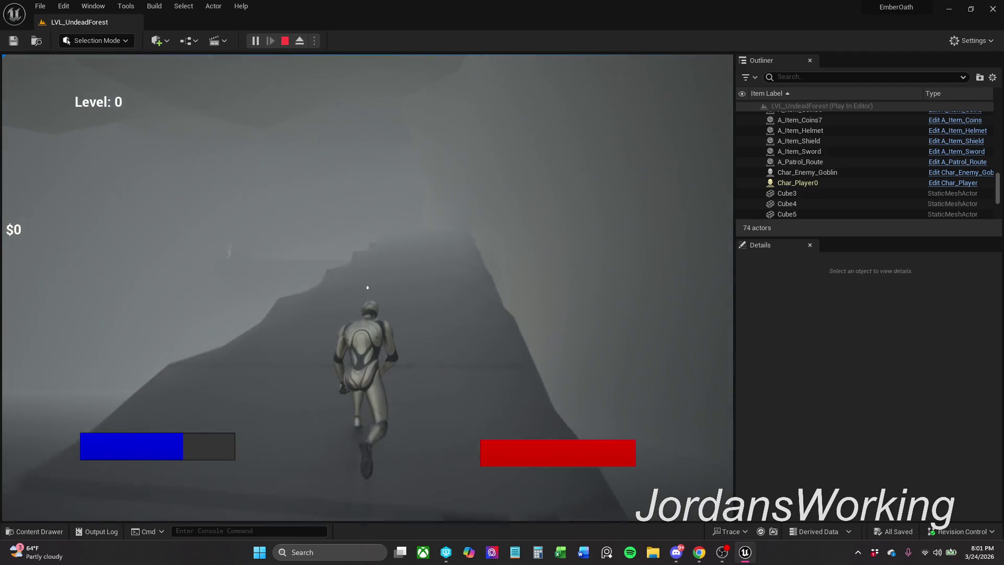
key("w")
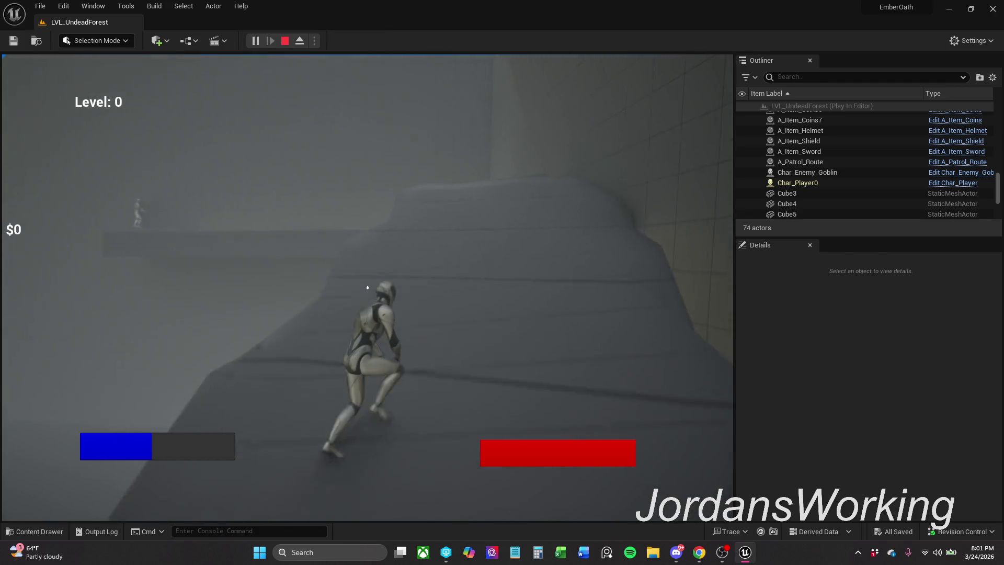
key("w")
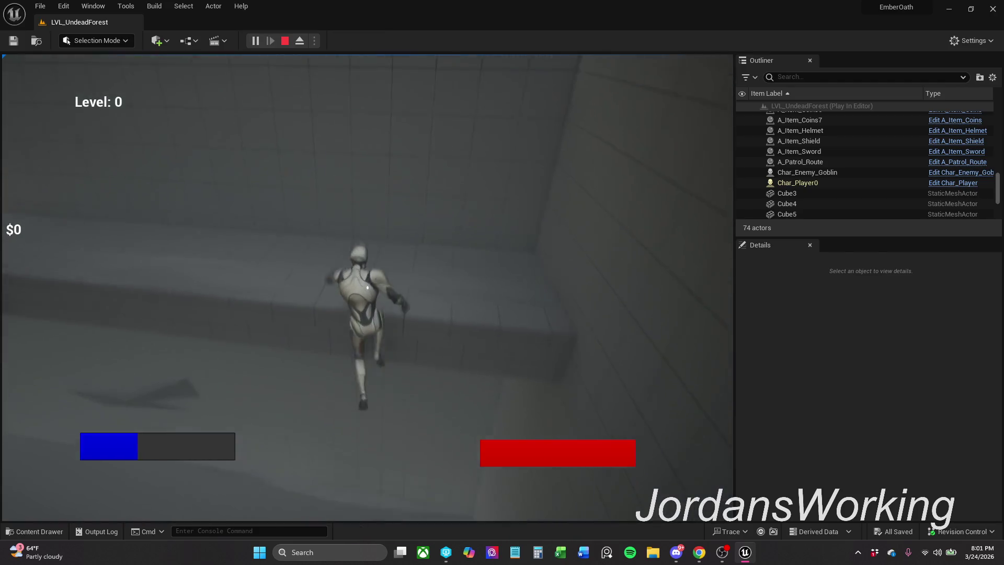
key("w")
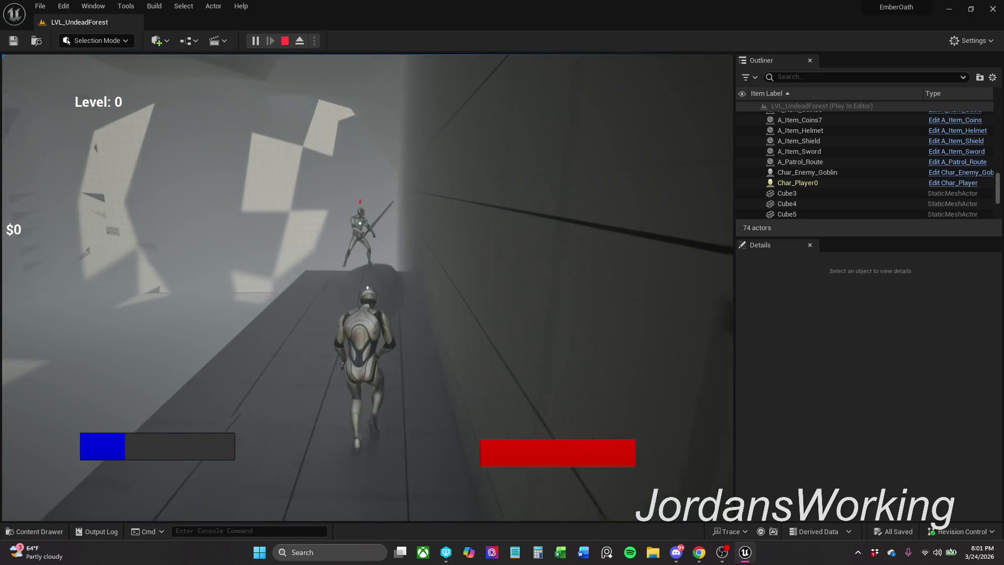
Back away from the enemy knight, then stop the play session with Esc
key("s")
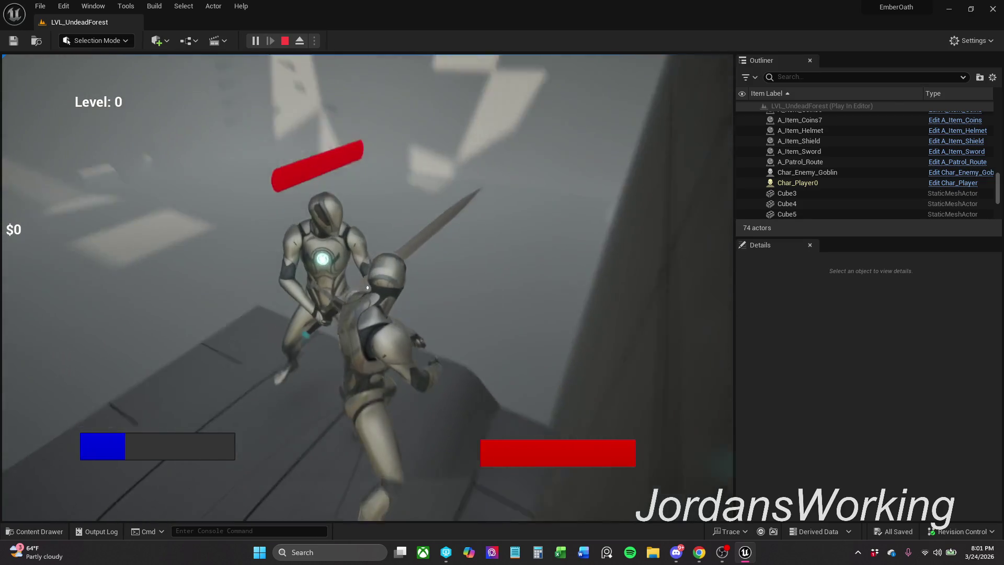
key("s")
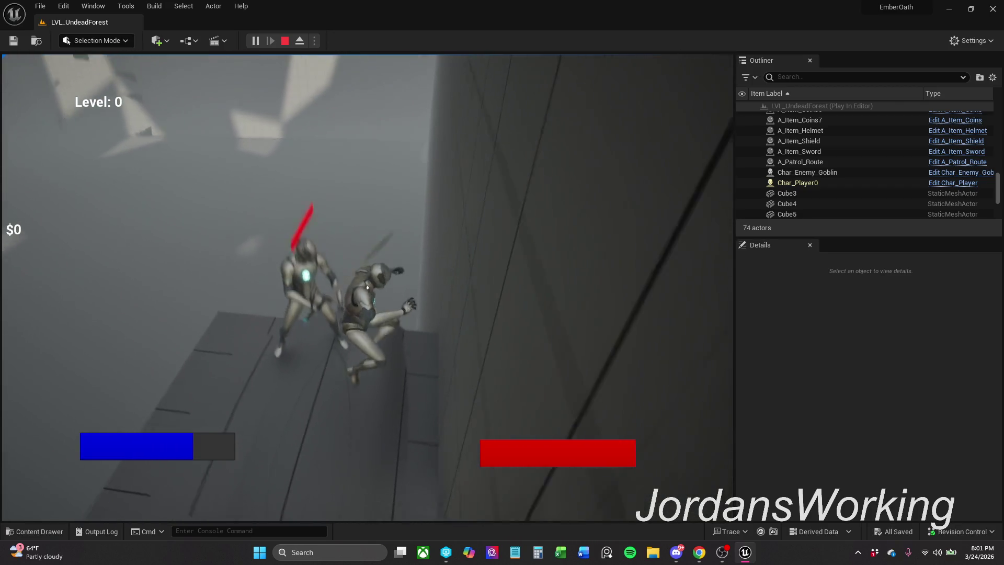
key("s")
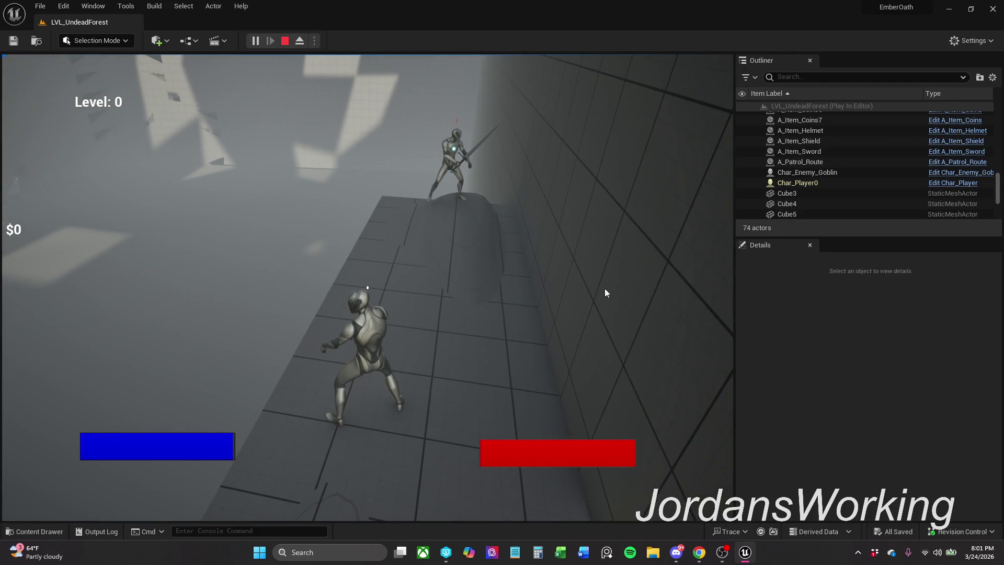
key("Escape")
scroll(490, 244, "down", 5)
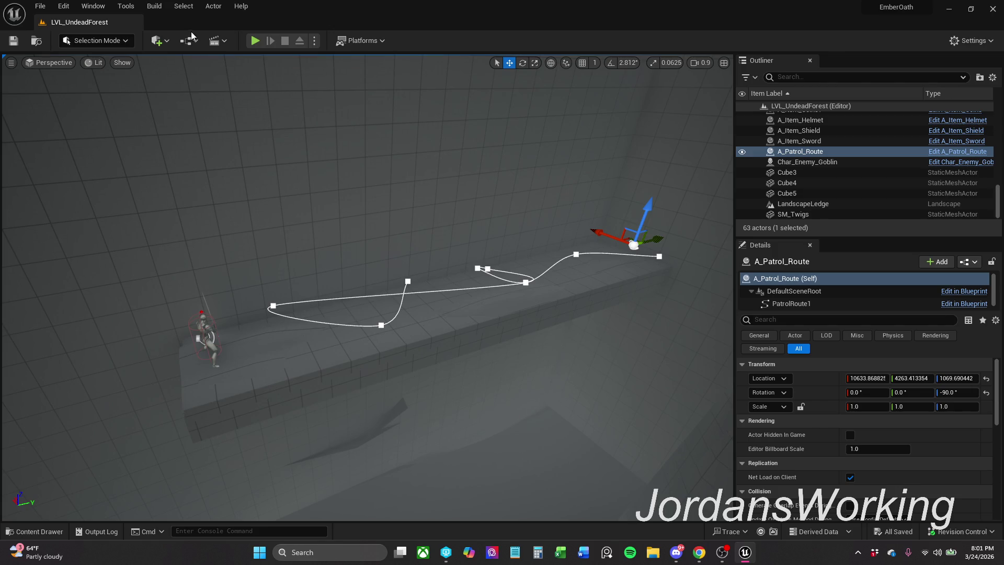
Drag a Nav Mesh Bounds Volume from Quick Add > Volumes onto the ledge
left_click(160, 46)
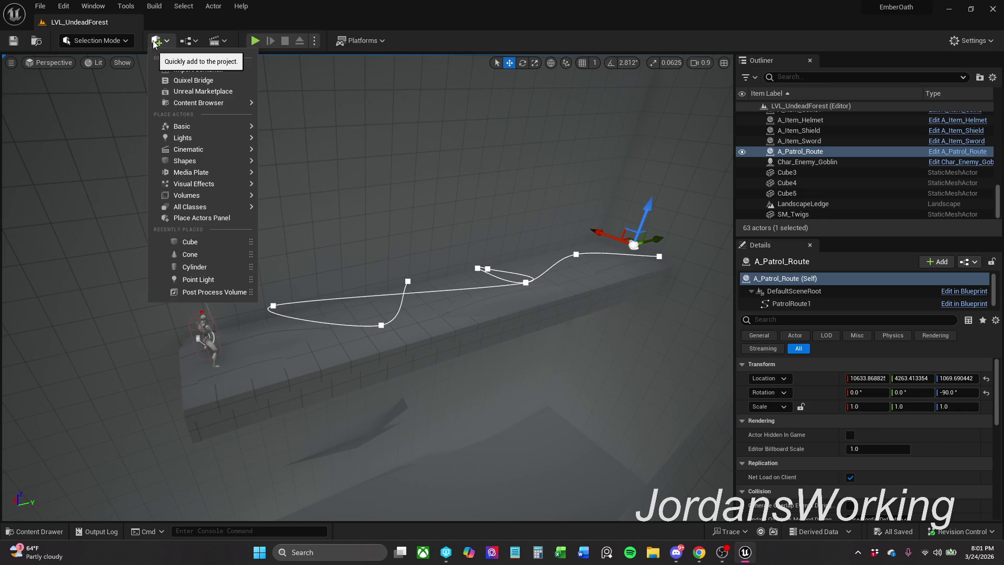
mouse_move(185, 185)
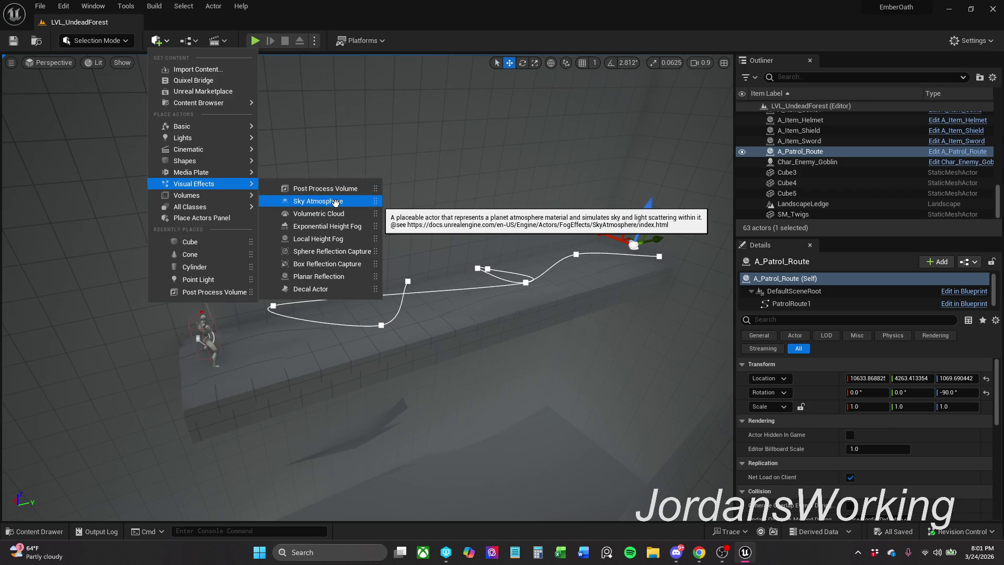
mouse_move(214, 196)
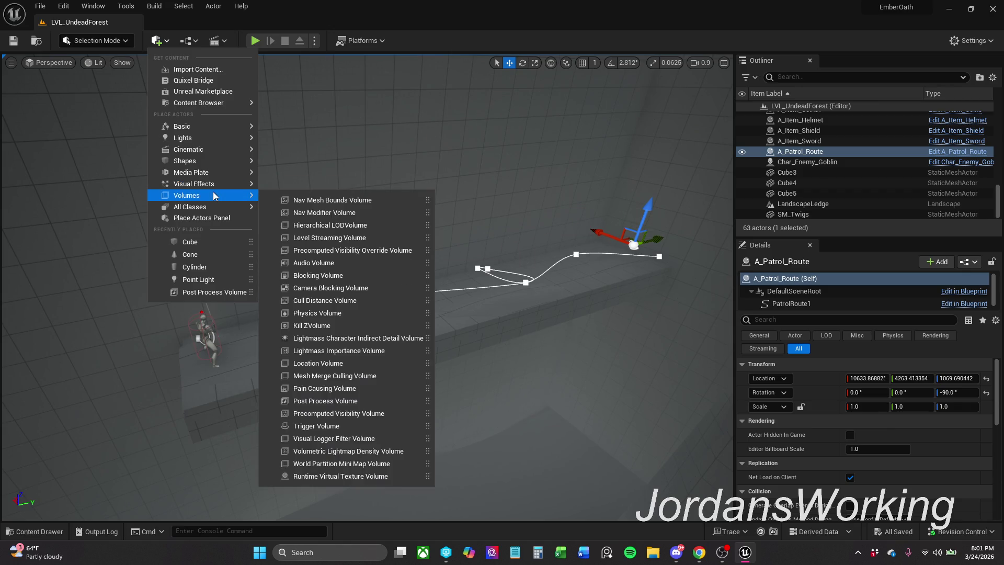
mouse_move(335, 200)
left_mouse_down()
mouse_move(403, 202)
mouse_move(403, 288)
left_mouse_up()
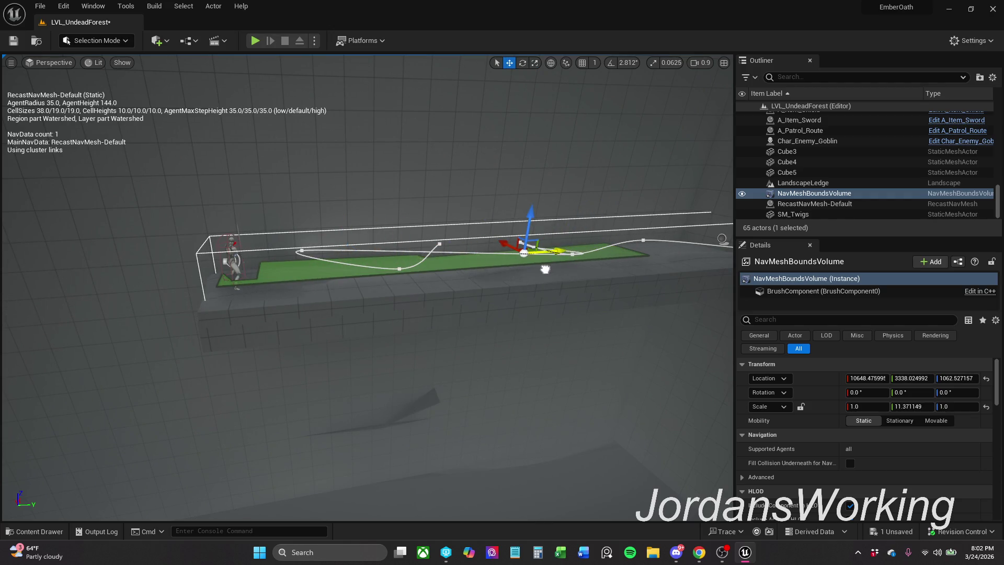
Scale and shift the NavMeshBoundsVolume to 2.177634 × 11.906335 × 0.399 over the ledge, then save
key("r")
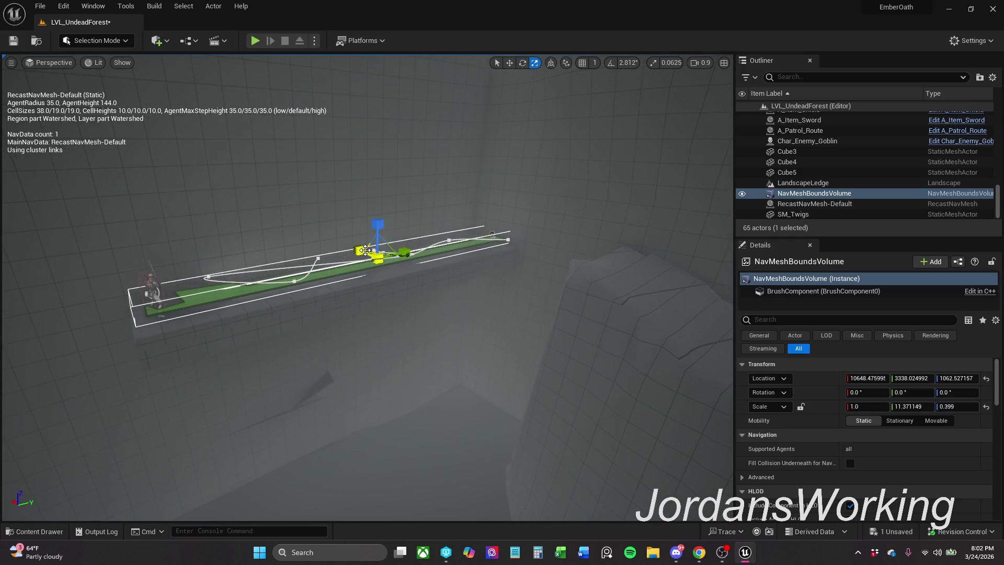
mouse_move(360, 251)
left_mouse_down()
mouse_move(419, 272)
mouse_move(403, 335)
left_mouse_up()
mouse_move(283, 116)
left_mouse_down()
mouse_move(283, 125)
mouse_move(283, 116)
left_mouse_up()
key("w")
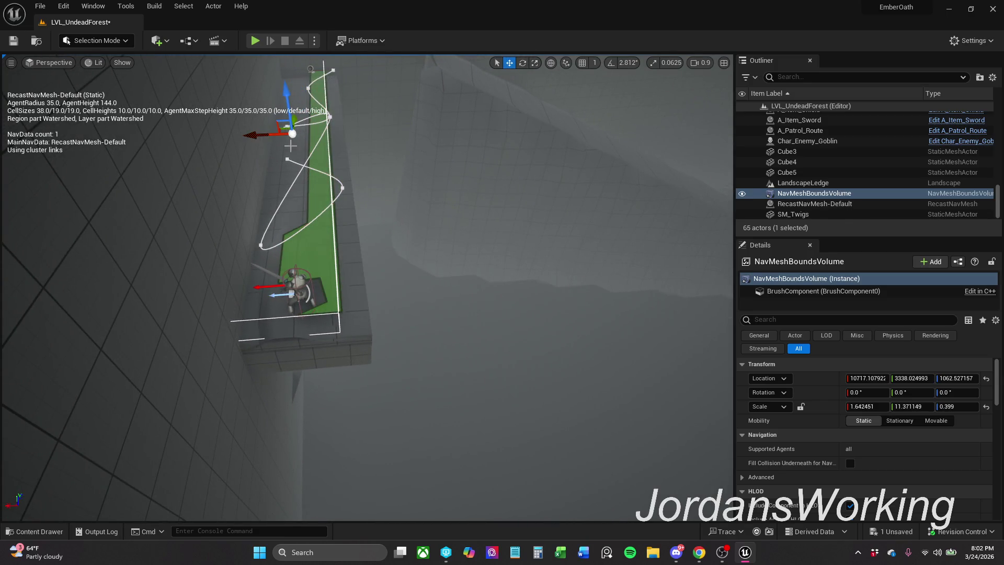
left_click_drag(286, 140, 282, 141)
key("r")
mouse_move(283, 130)
left_mouse_down()
mouse_move(303, 68)
mouse_move(290, 71)
left_mouse_up()
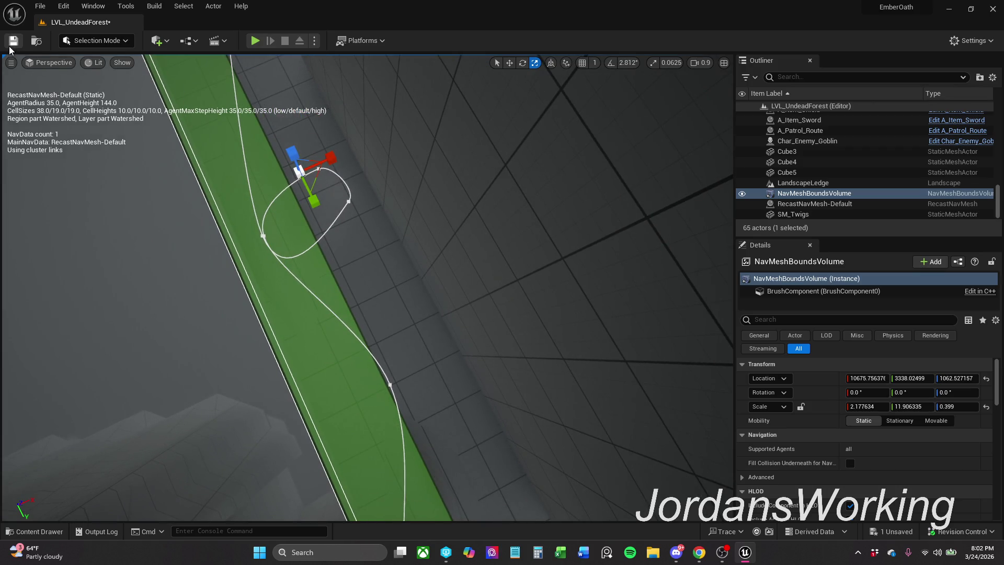
key("ctrl+s")
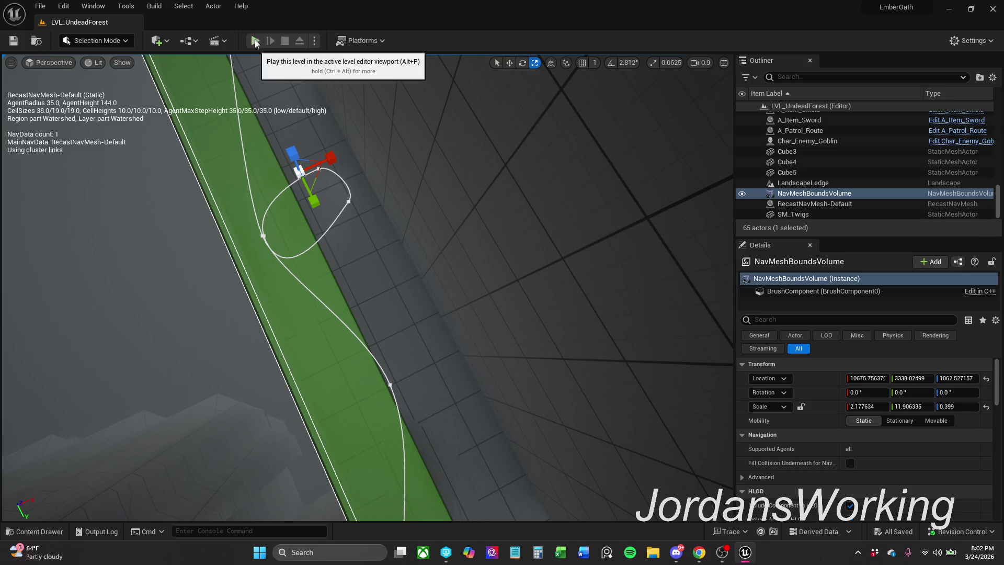
Start a Play In Editor test and run the character up the foggy ramp
left_click(255, 41)
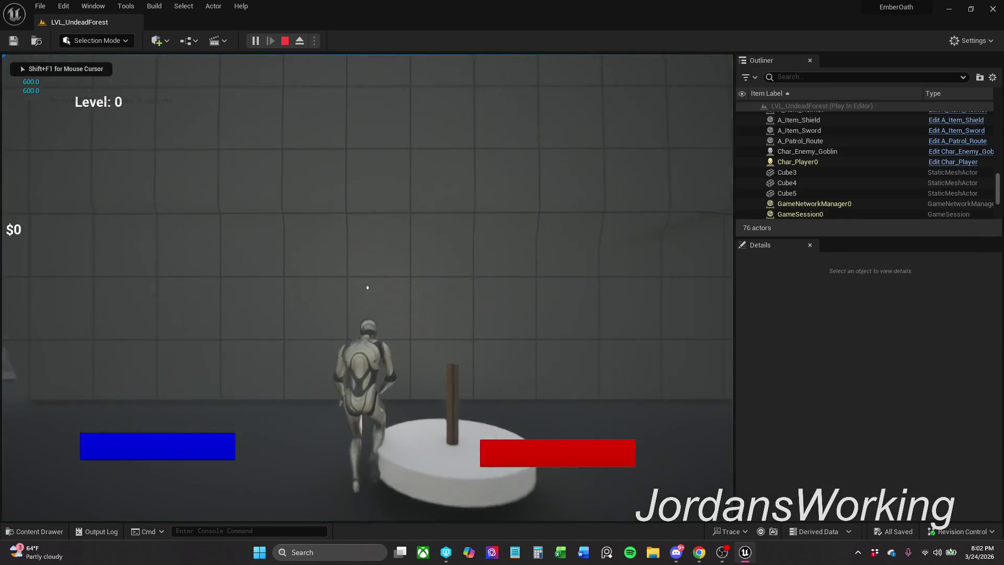
key("w")
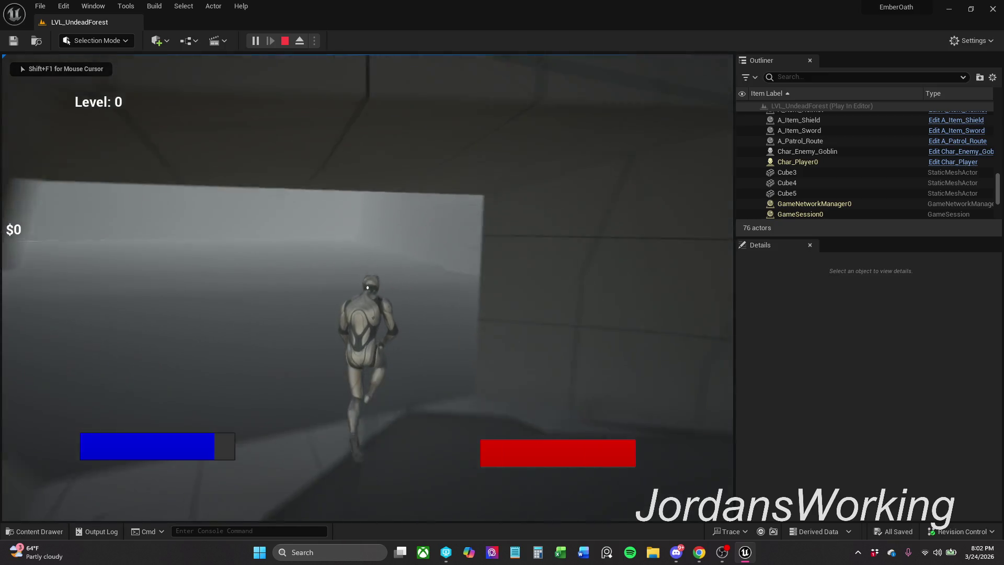
key("w")
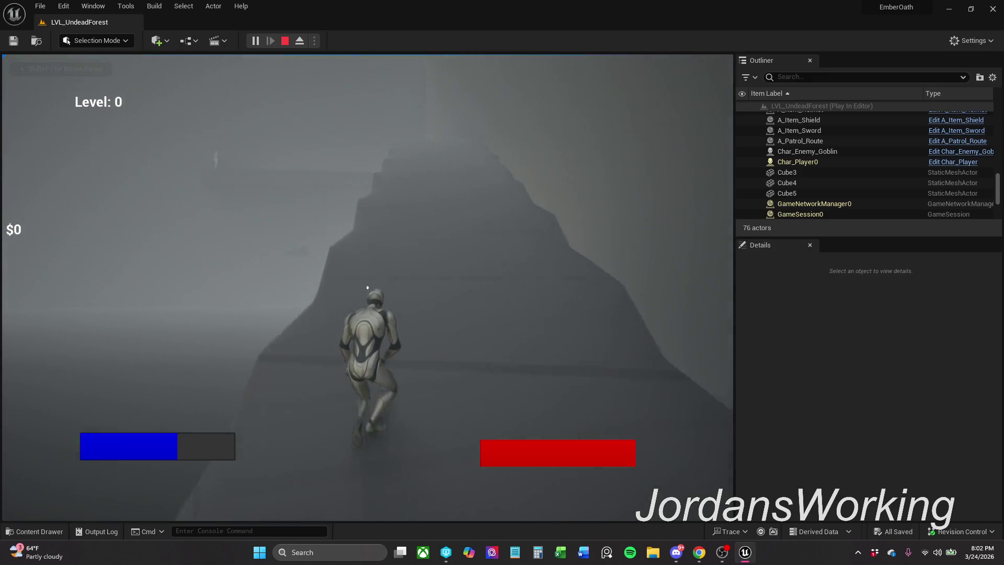
key("w")
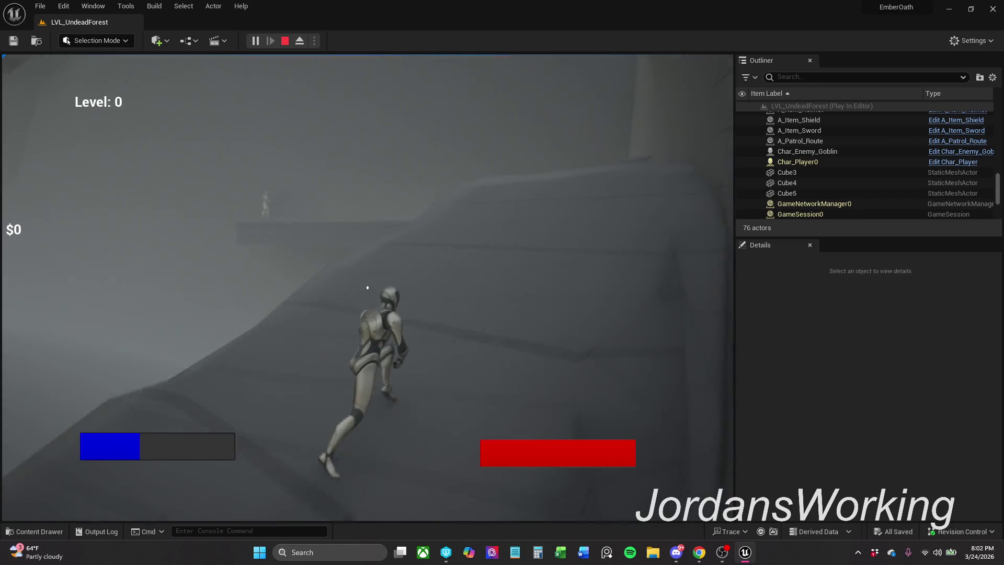
key("w")
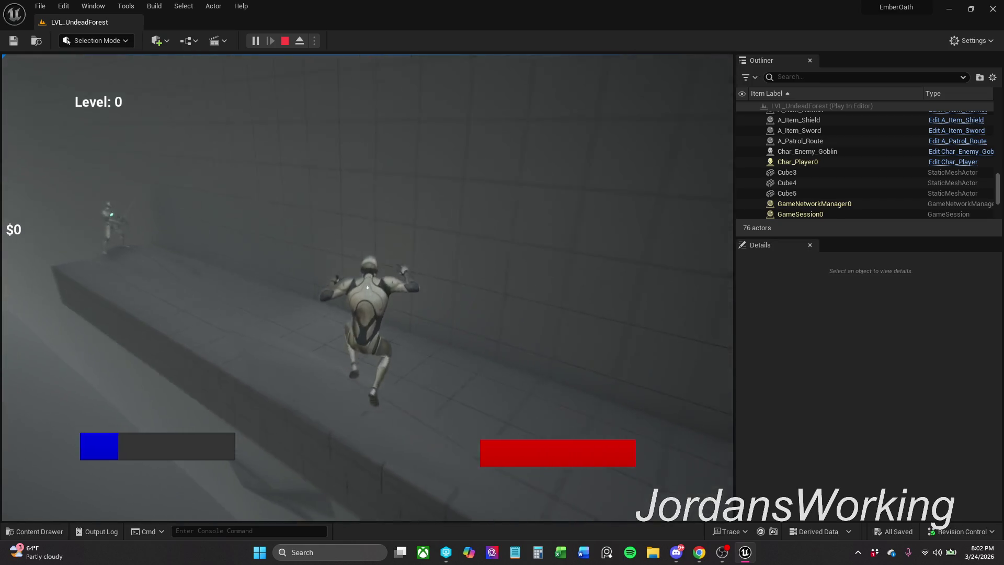
Turn toward the goblin on the ledge and strike it with the sword
key("s")
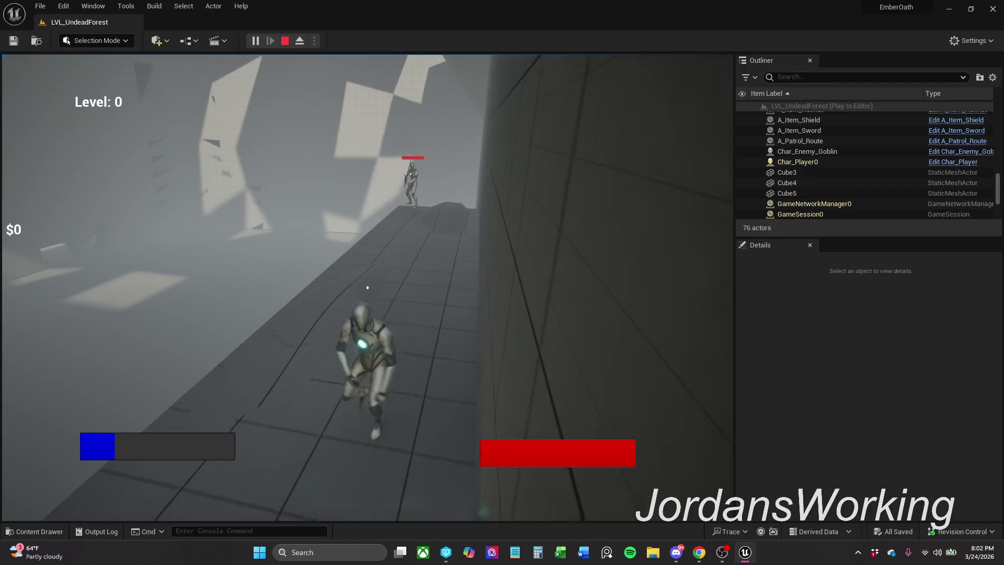
key("s")
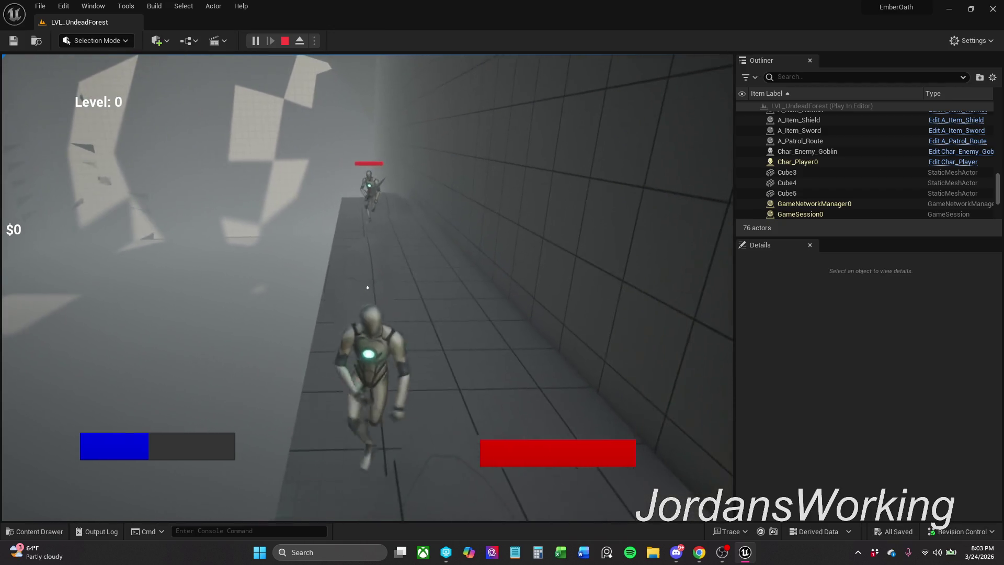
key("w")
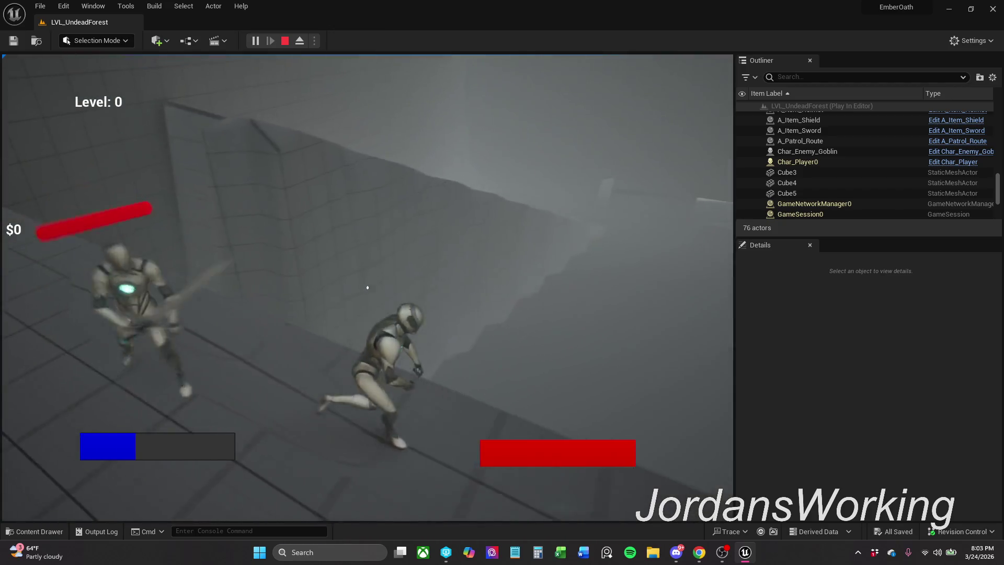
left_click(368, 288)
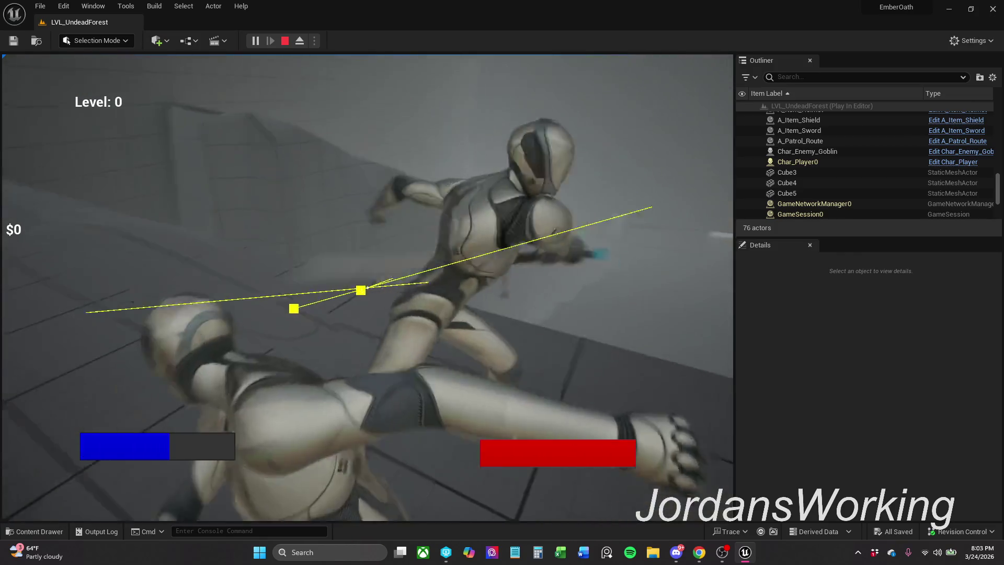
Run down the hall, then end the play session and return to the editor
key("w")
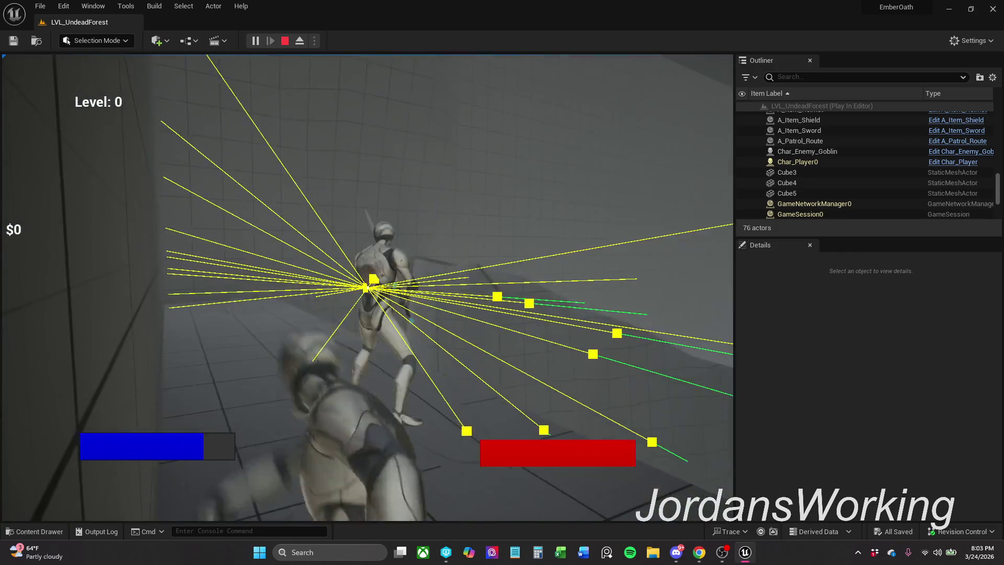
key("w")
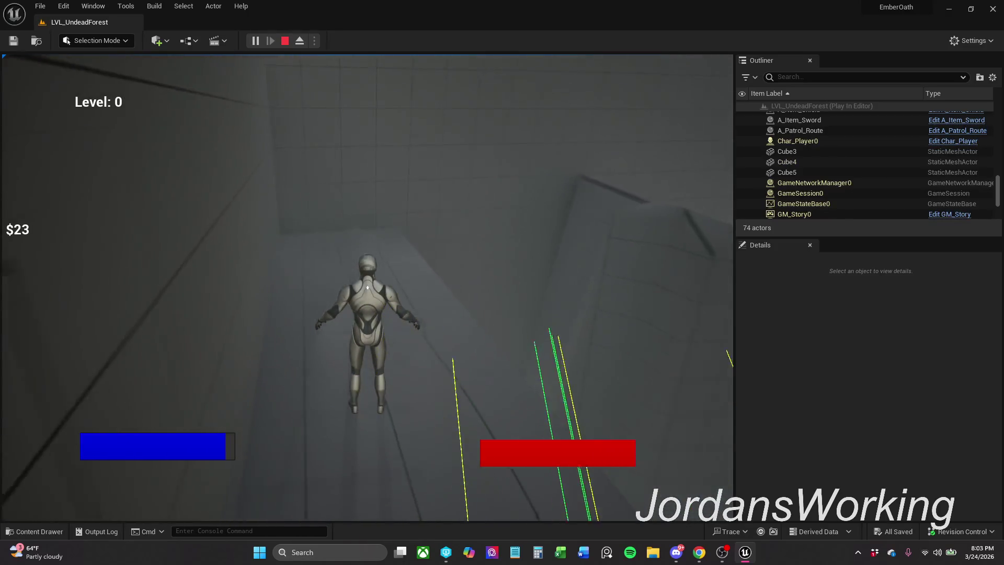
key("space")
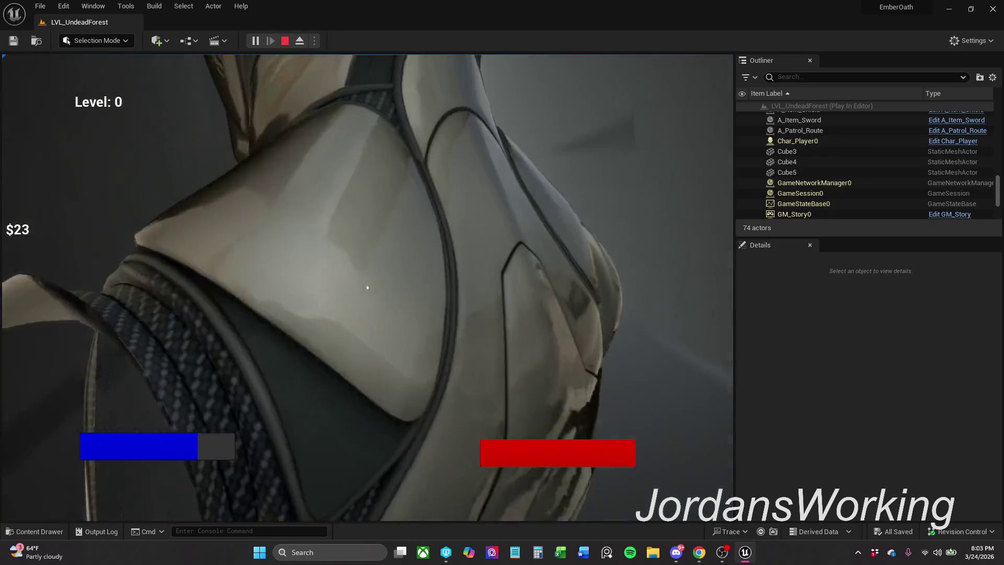
key("Escape")
left_click(769, 194)
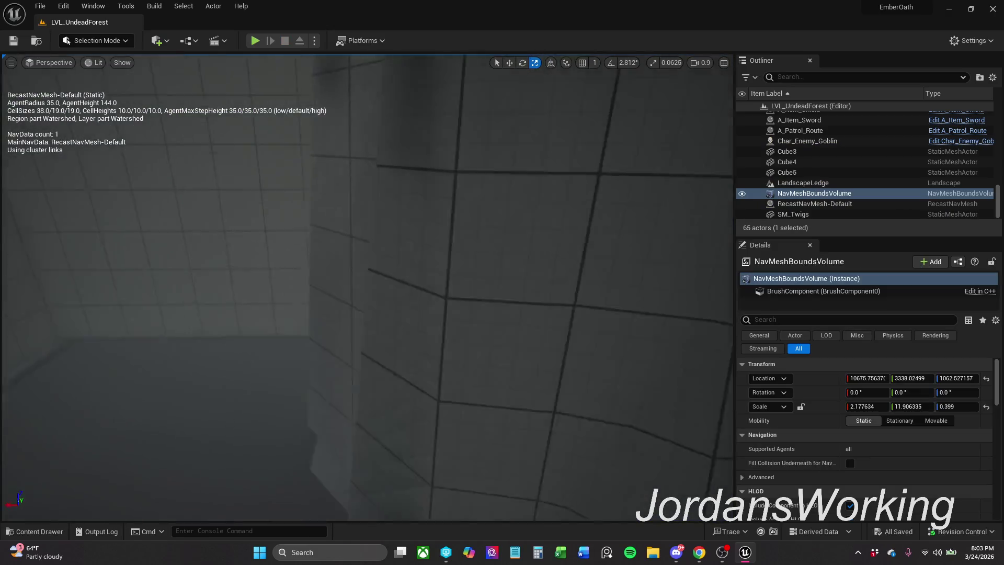
Select the LandscapeMountians terrain and show the editing-modes dropdown
double_click(769, 193)
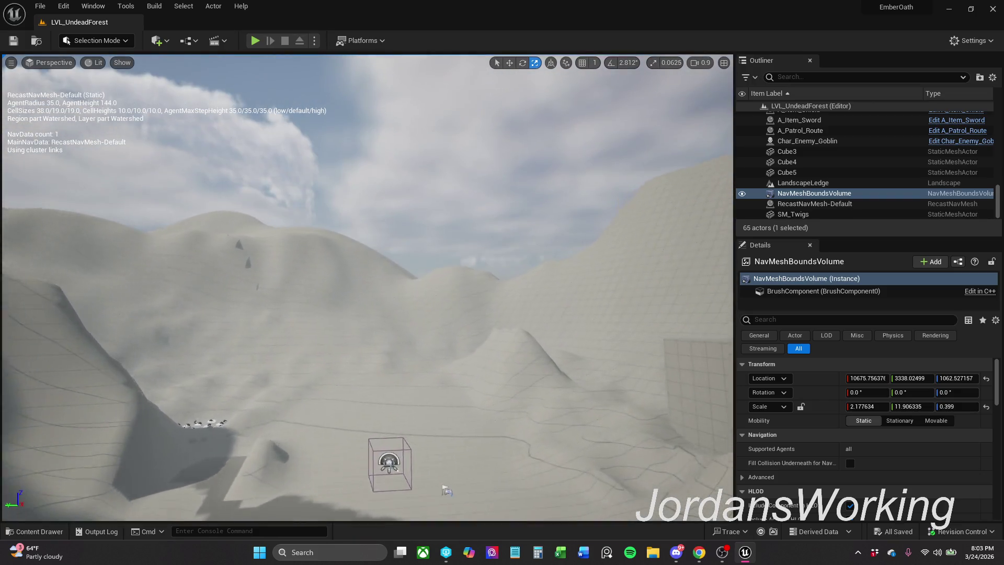
left_click(314, 240)
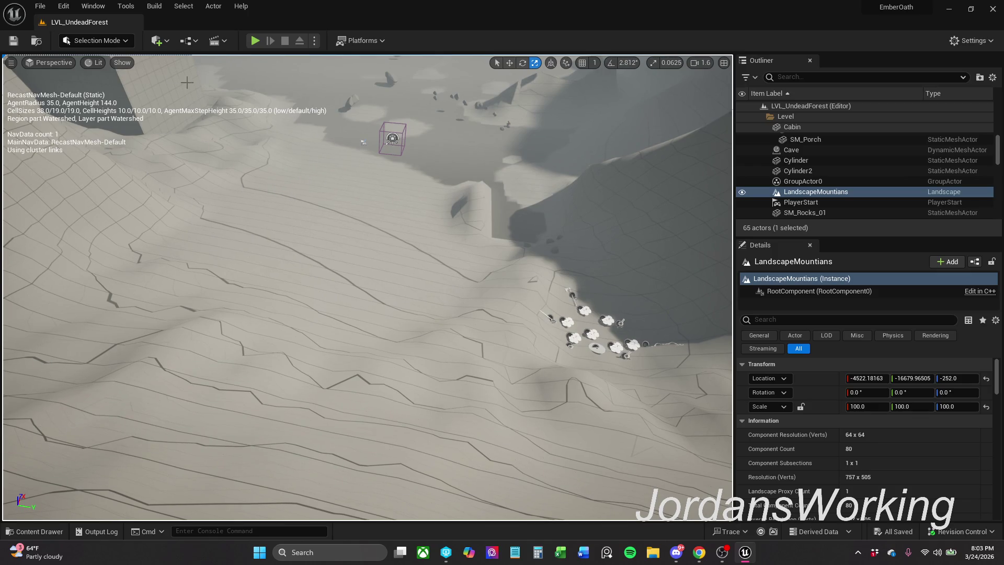
left_click(110, 43)
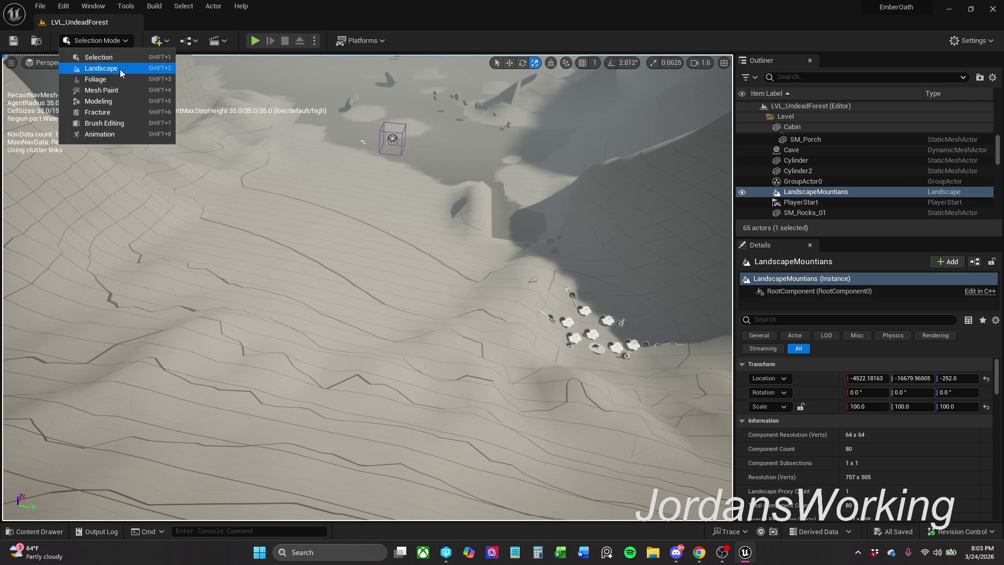
In Landscape mode, sculpt a raised slope with a ~1060 Linear-falloff brush
left_click(119, 69)
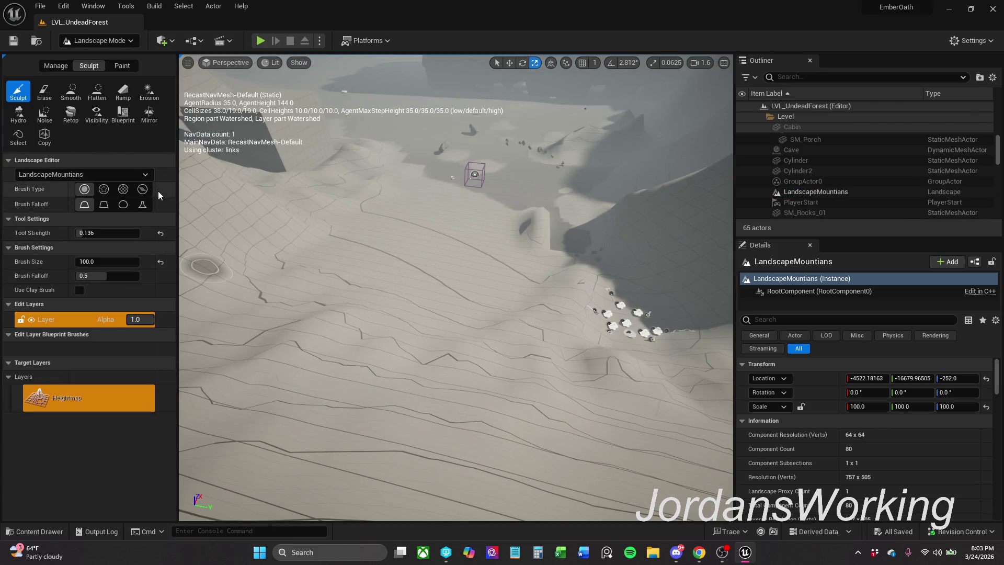
mouse_move(96, 265)
left_mouse_down()
mouse_move(149, 265)
mouse_move(133, 266)
mouse_move(165, 285)
left_mouse_up()
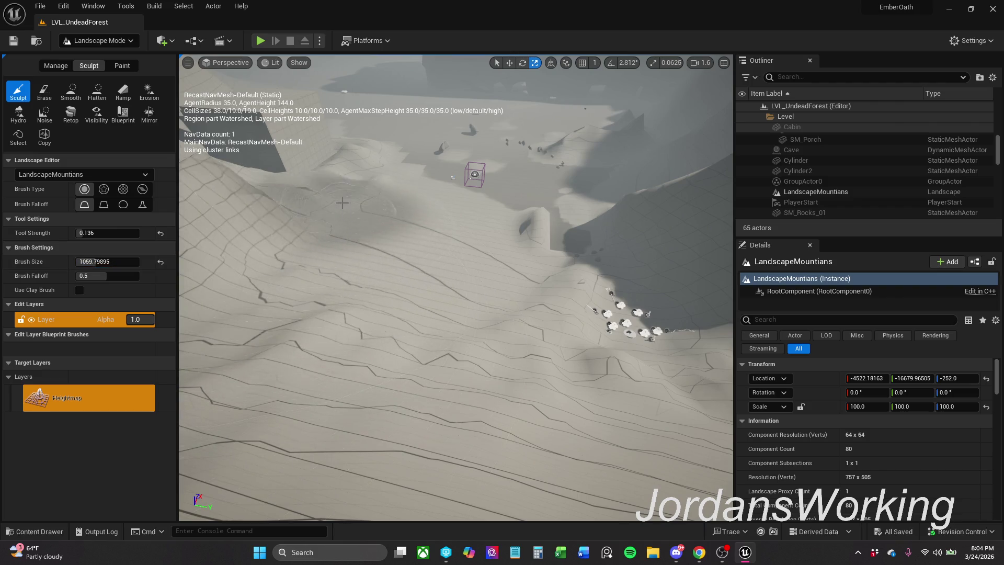
left_click(96, 208)
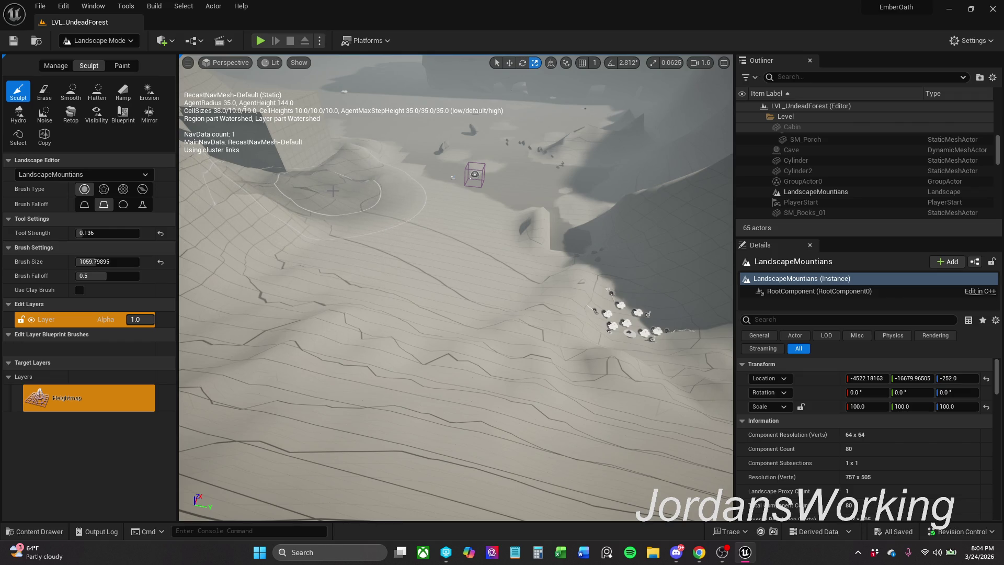
mouse_move(333, 191)
left_mouse_down()
mouse_move(439, 246)
mouse_move(529, 253)
left_mouse_up()
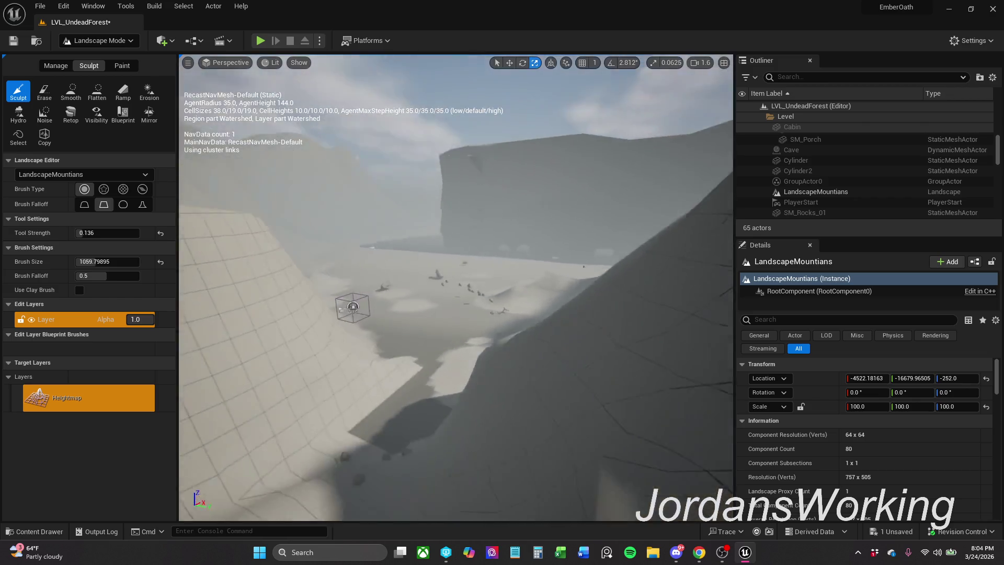
Return to Selection Mode and select Cube3 in the level
scroll(448, 249, "down", 5)
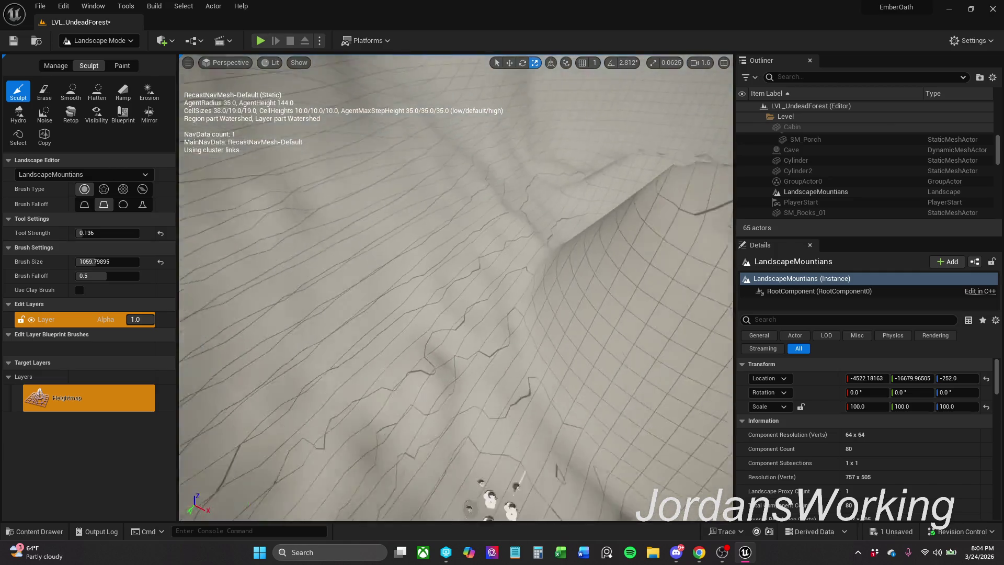
scroll(578, 273, "down", 5)
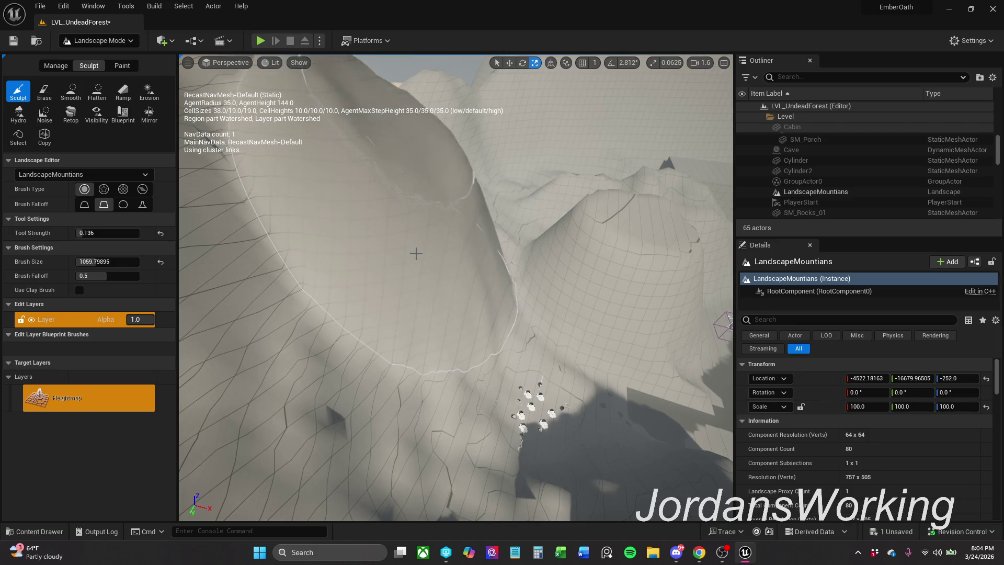
scroll(416, 254, "up", 5)
scroll(444, 186, "down", 5)
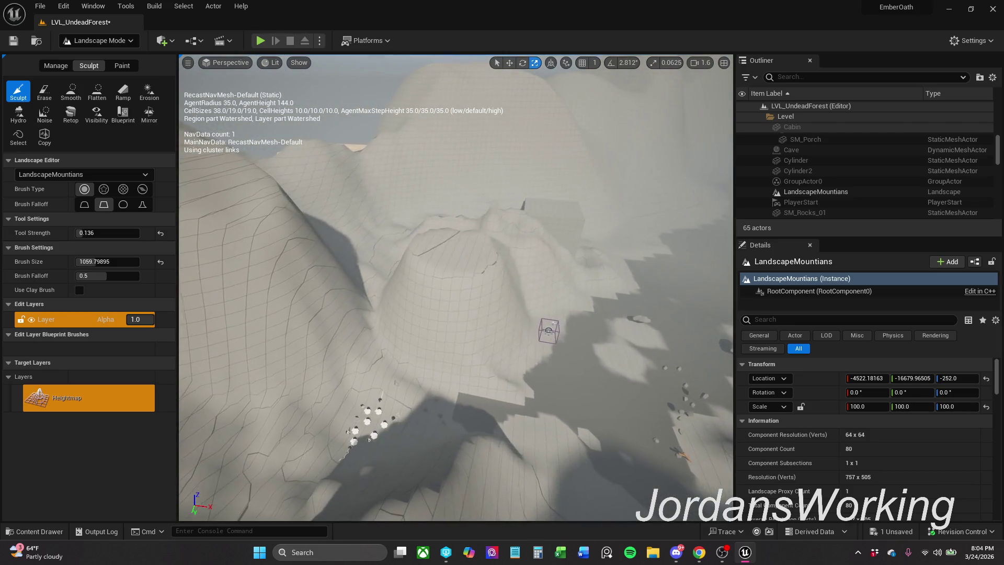
left_click(99, 41)
left_click(89, 58)
left_click(513, 224)
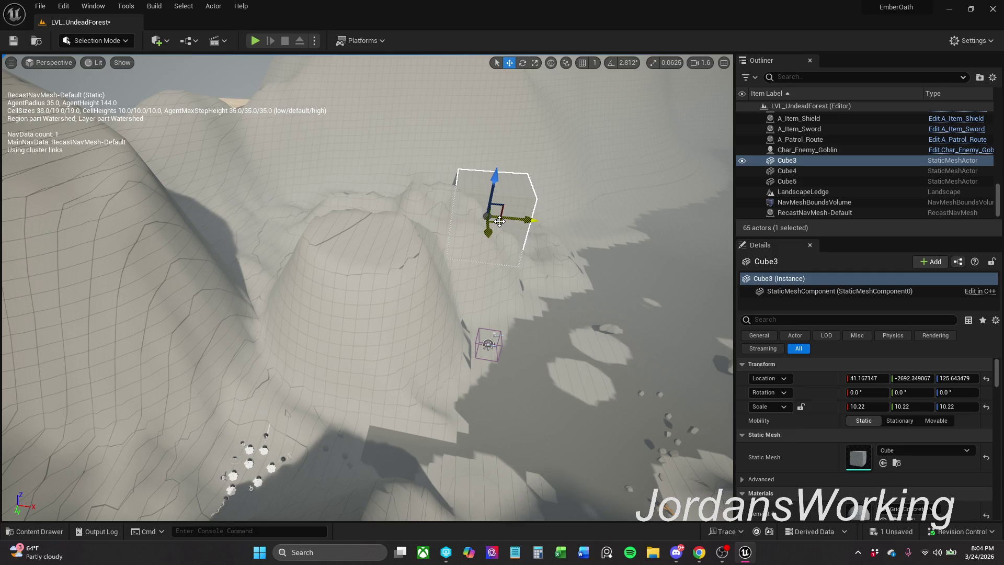
Alt-drag Cube3 into a duplicate Cube6 beside the mound, then switch to the YouTube window
mouse_move(500, 221)
left_mouse_down("alt")
mouse_move(416, 230)
mouse_move(240, 292)
mouse_move(253, 349)
left_mouse_up("alt")
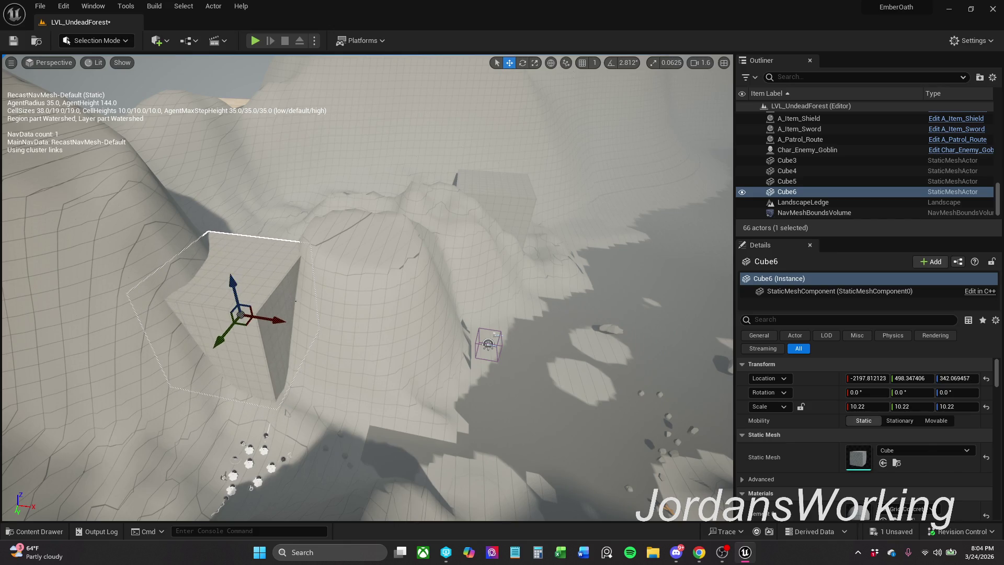
left_click_drag(254, 333, 266, 333)
left_click_drag(335, 322, 382, 304)
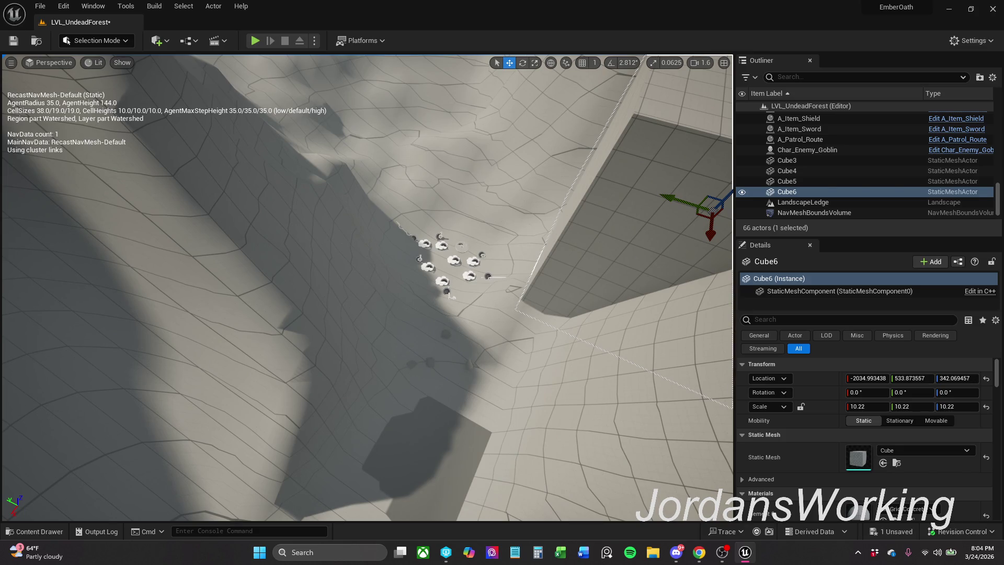
key("alt+Tab")
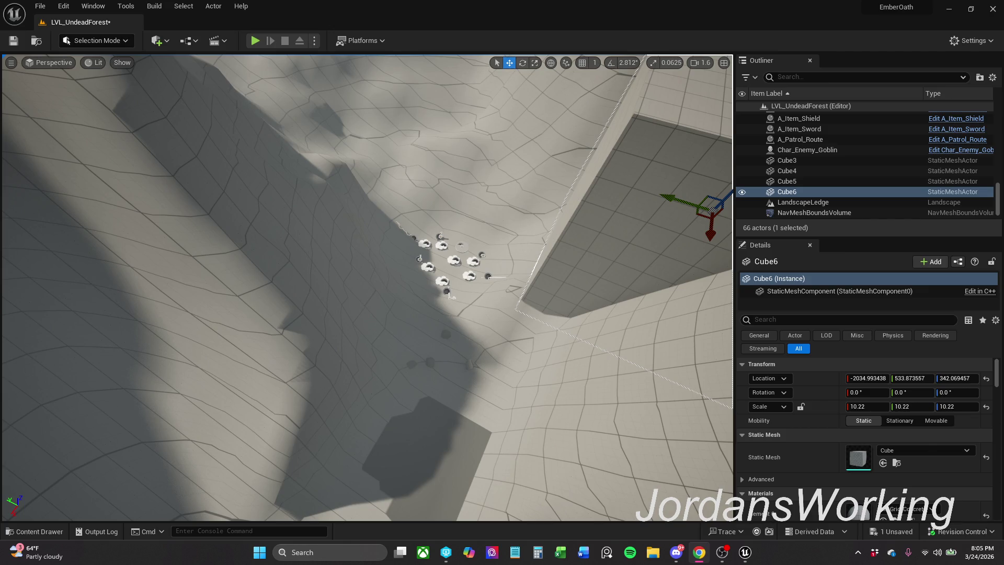
left_click(699, 552)
left_click_drag(359, 102, 325, 56)
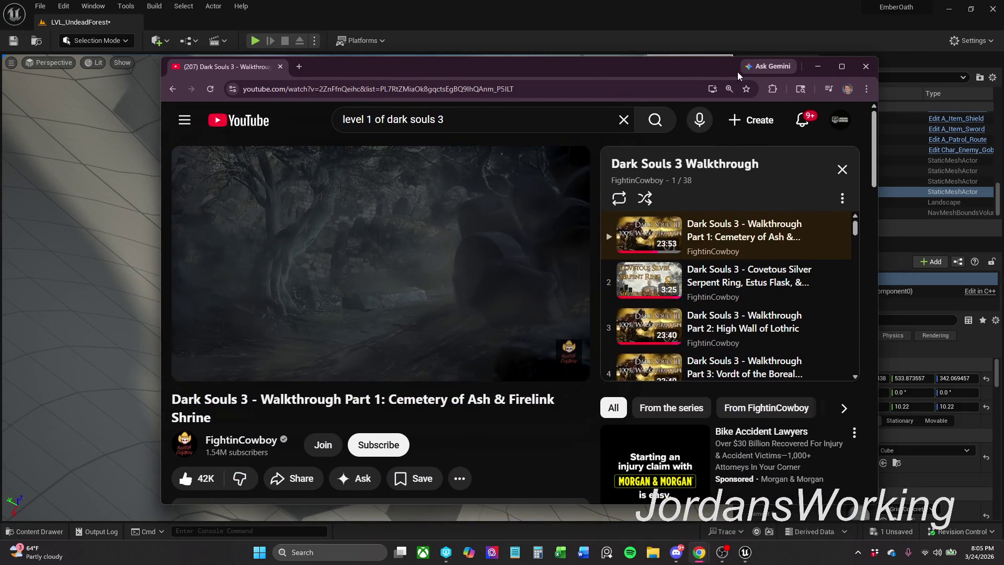
left_click(841, 66)
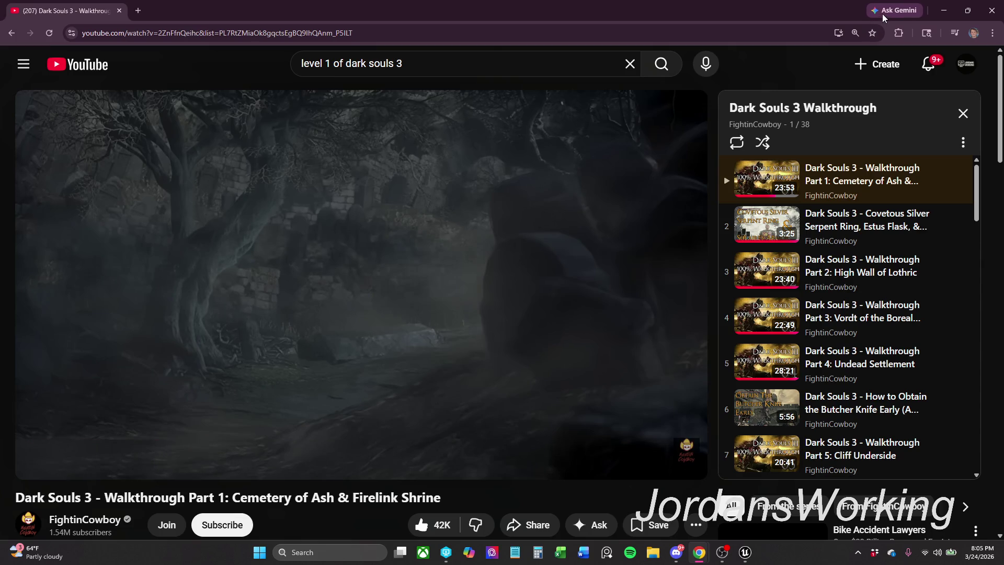
left_click_drag(94, 13, 2, 3)
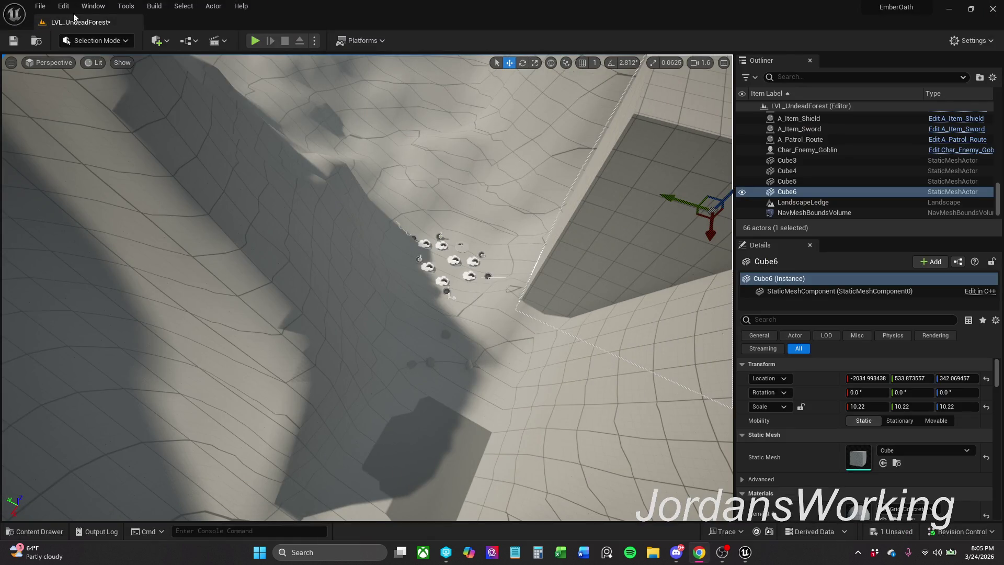
Move Cube3 slightly further left on the slope
key("p")
key("f")
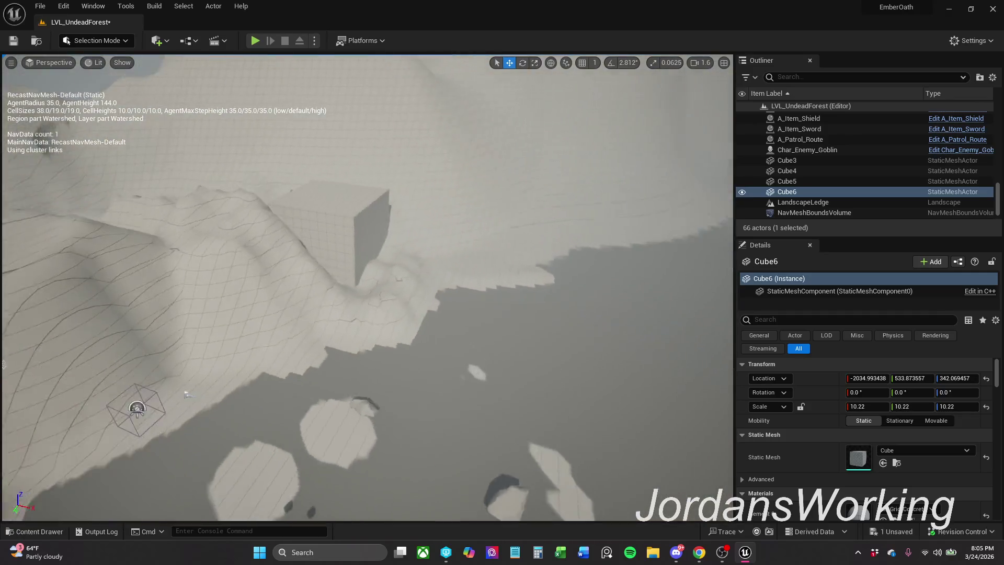
left_click_drag(188, 395, 317, 219)
left_click(518, 220)
mouse_move(507, 225)
left_mouse_down()
mouse_move(469, 244)
mouse_move(495, 224)
left_mouse_up()
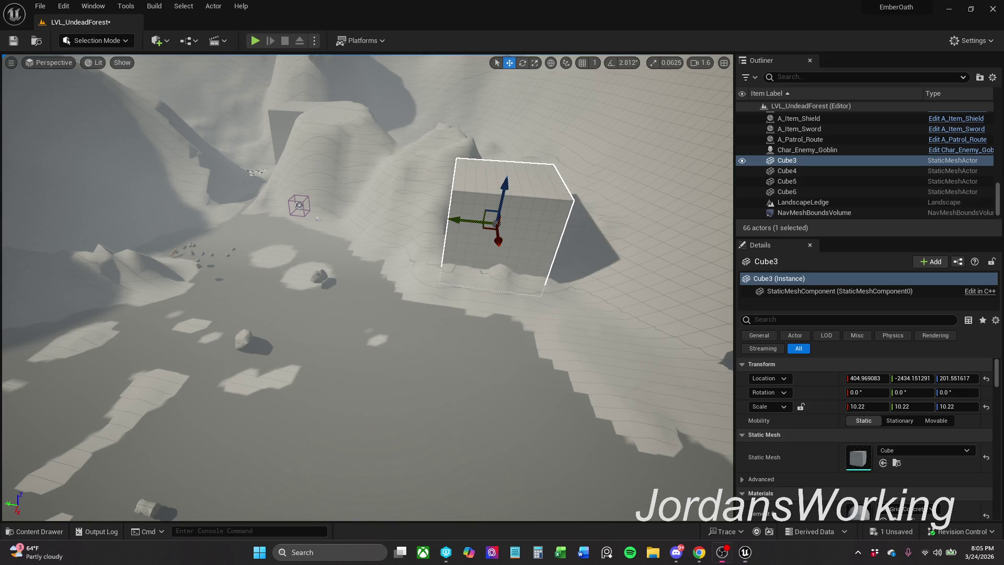
Save LVL_UndeadForest and look over the landscape
mouse_move(516, 201)
left_mouse_down()
mouse_move(528, 362)
mouse_move(484, 271)
mouse_move(461, 262)
left_mouse_up()
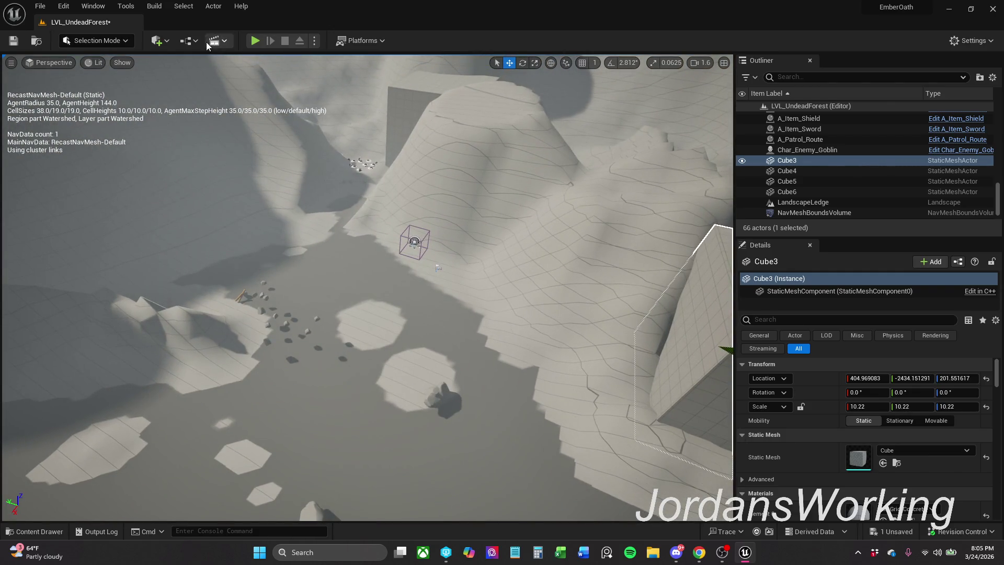
left_click(16, 44)
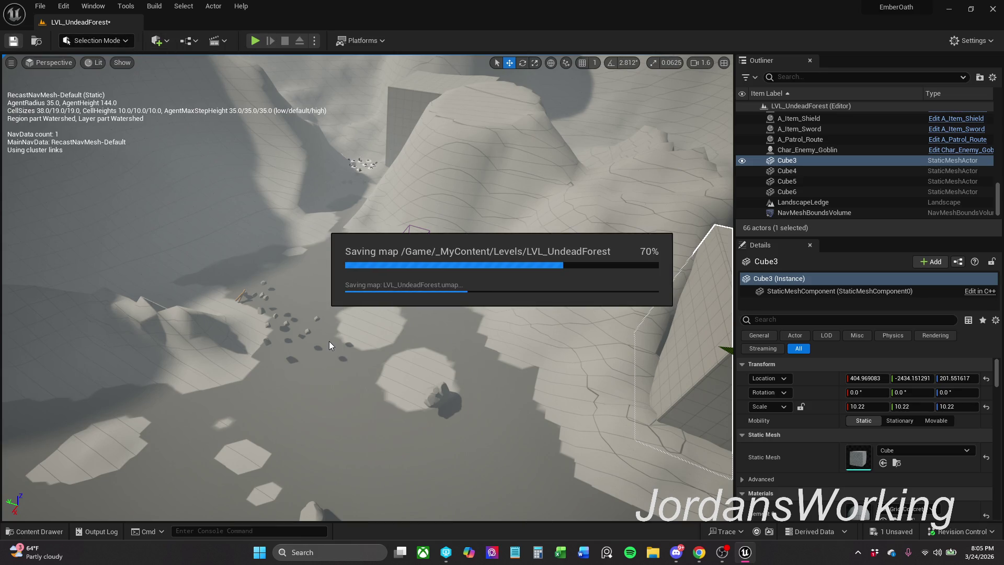
left_click_drag(410, 242, 491, 314)
mouse_move(454, 169)
left_mouse_down()
mouse_move(471, 147)
mouse_move(463, 139)
mouse_move(454, 169)
left_mouse_up()
Select rocks SM_Rocks_01 through SM_Rocks_15 and shift them down the slope
left_click(375, 274)
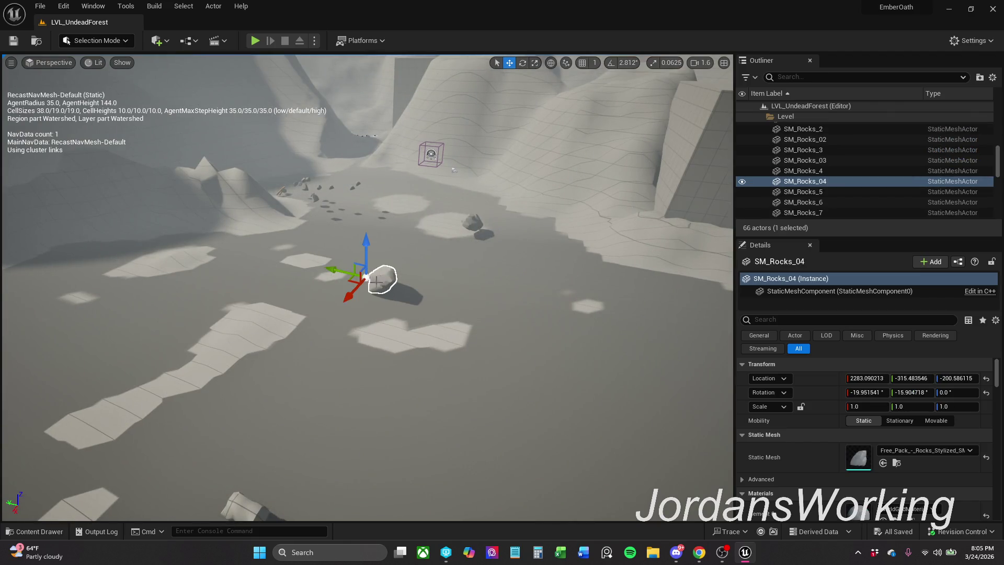
mouse_move(375, 274)
left_mouse_down()
mouse_move(366, 275)
mouse_move(393, 284)
left_mouse_up()
scroll(833, 170, "up", 3)
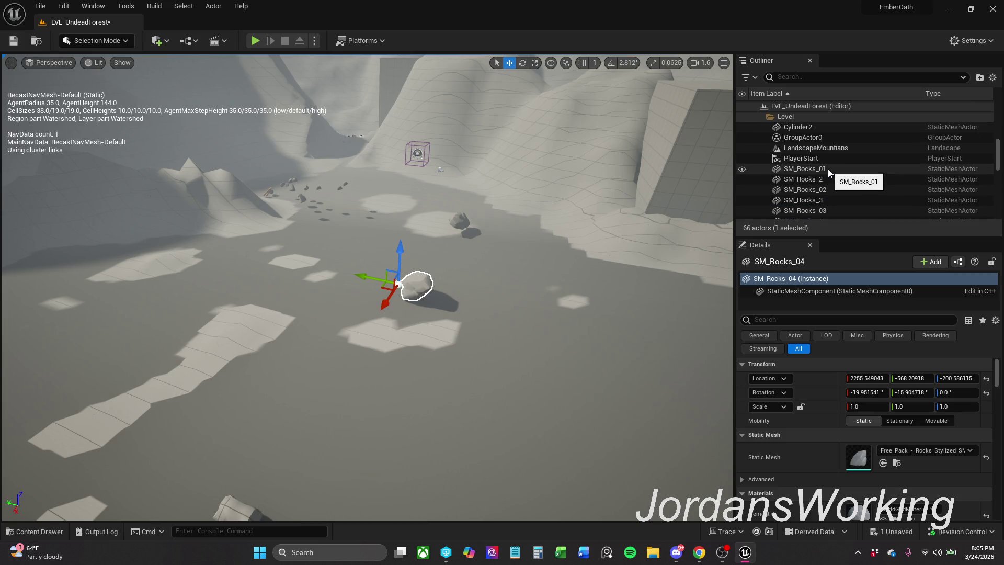
left_click(827, 168)
scroll(823, 172, "down", 5)
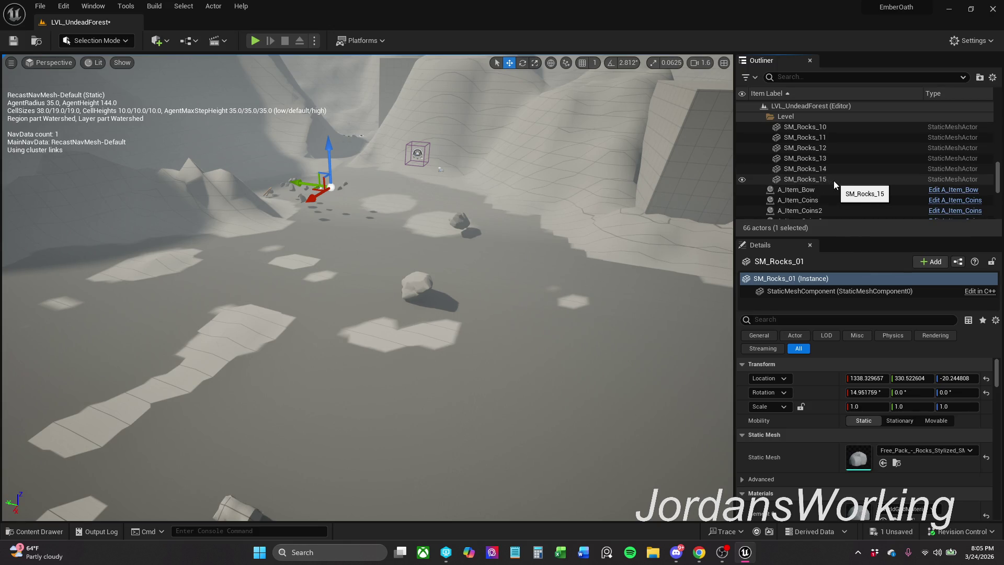
left_click(832, 180, "shift")
left_click_drag(345, 103, 352, 84)
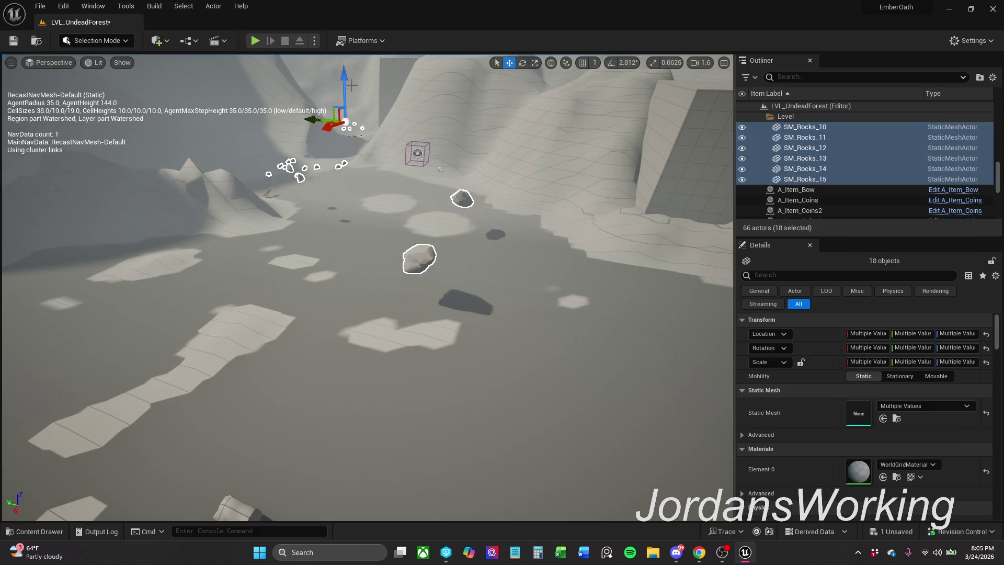
key("End")
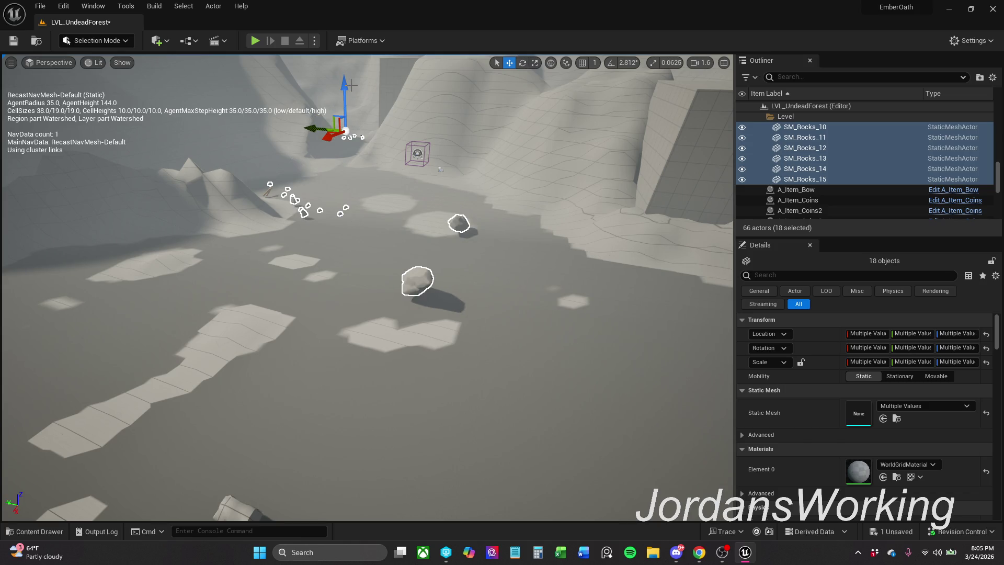
left_click_drag(352, 85, 342, 143)
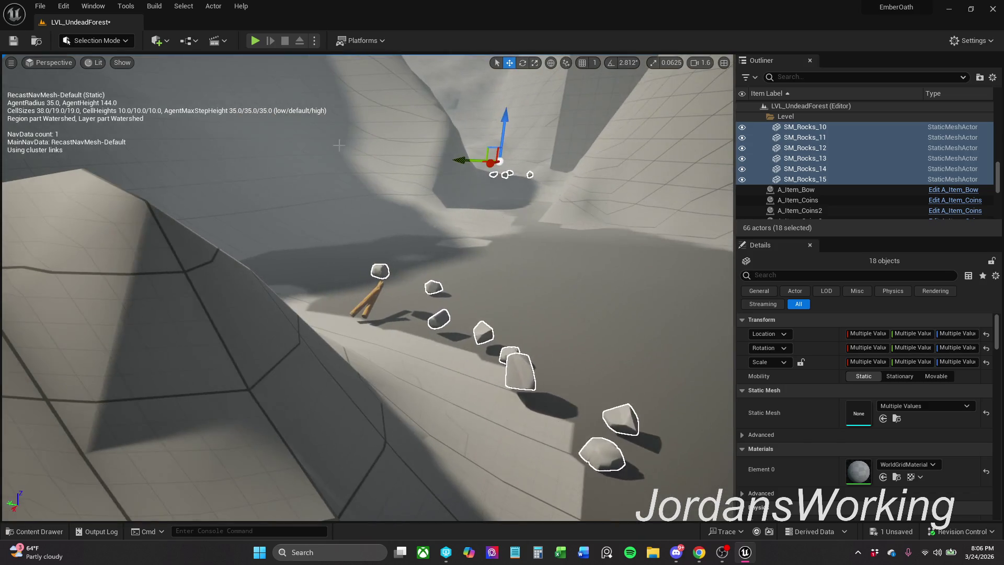
left_click_drag(491, 152, 511, 153)
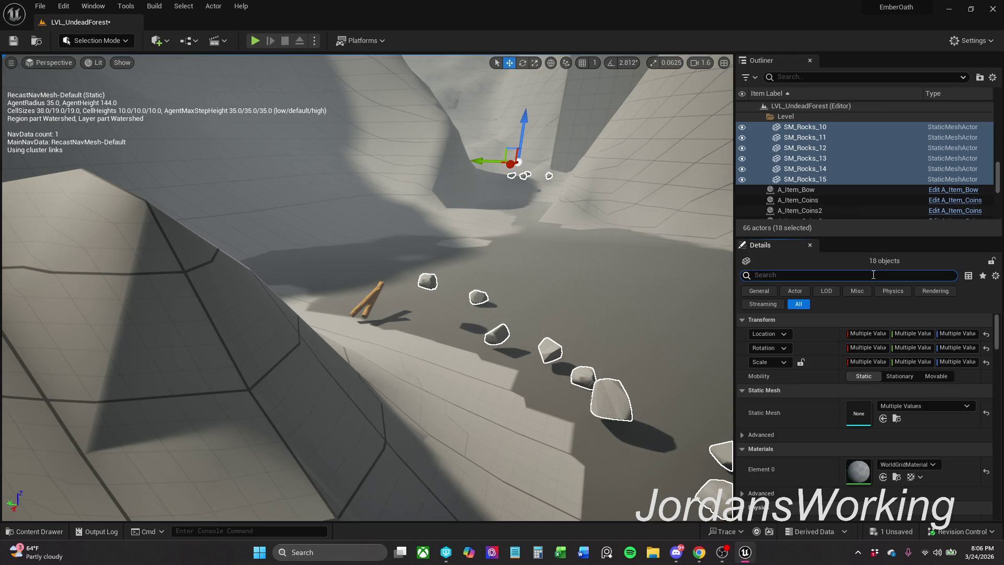
Filter Details by 'sim' and turn on Simulate Physics for the selected rocks
type("sim")
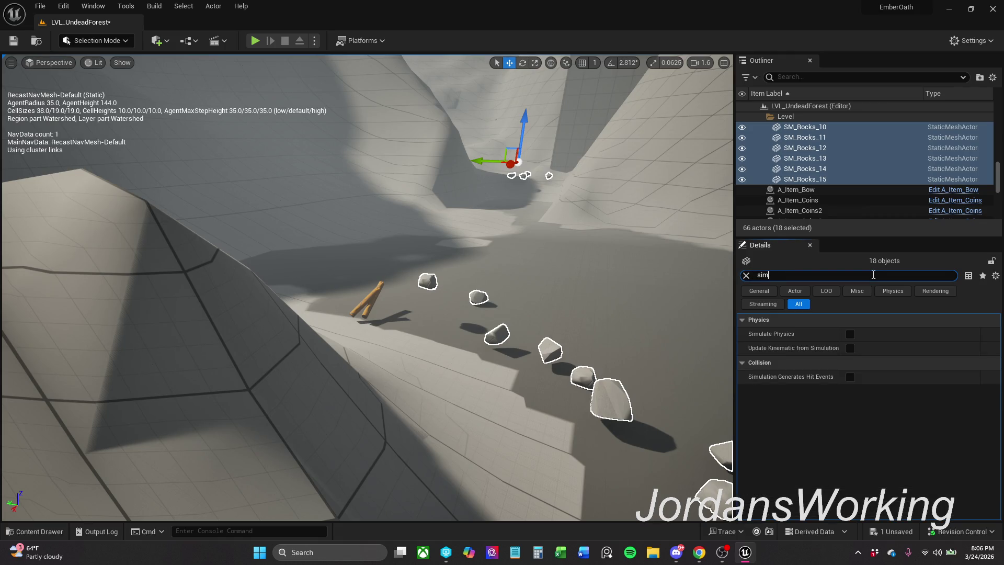
left_click(813, 347)
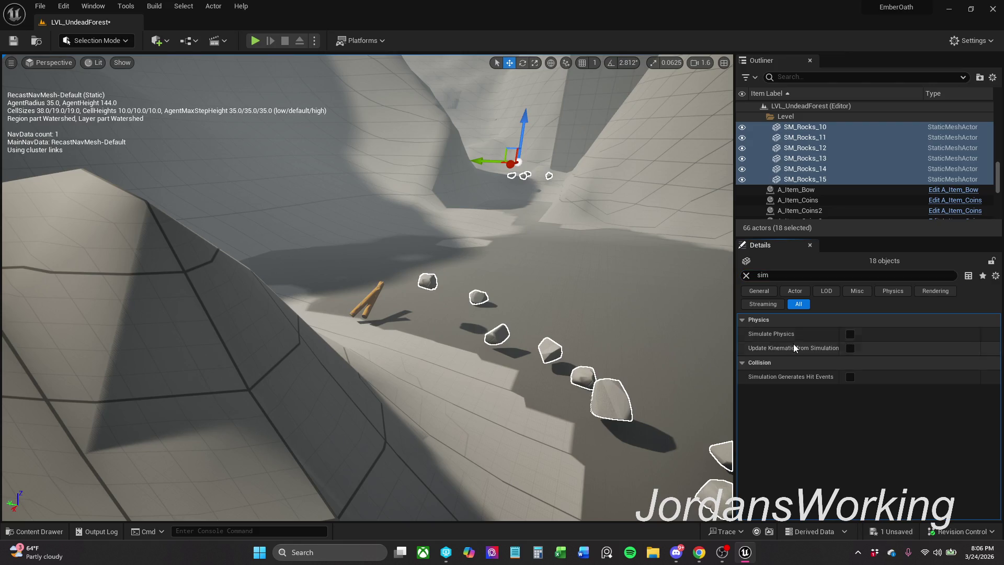
left_click(849, 335)
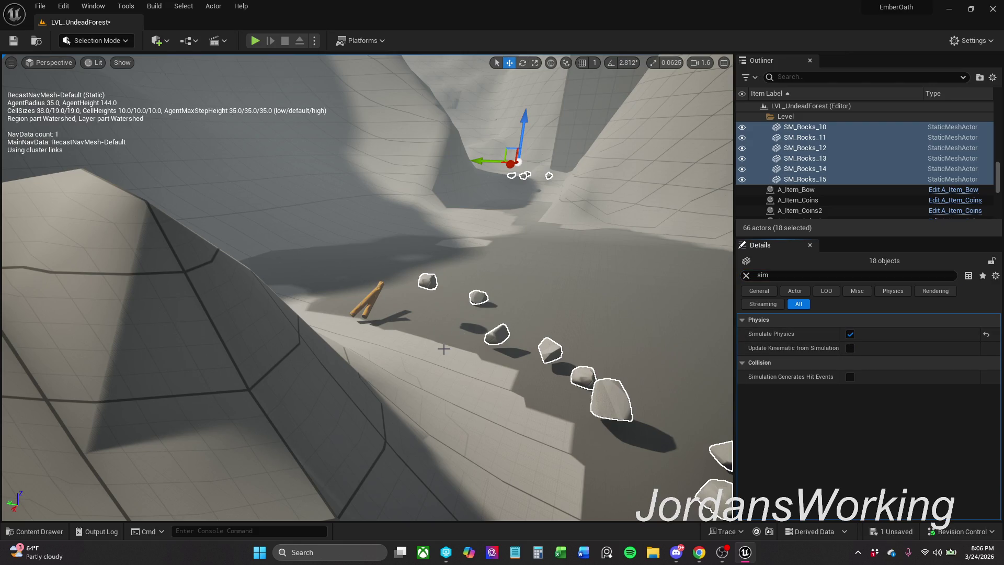
Delete SM_Twigs from the slope and save the level
left_click(375, 286)
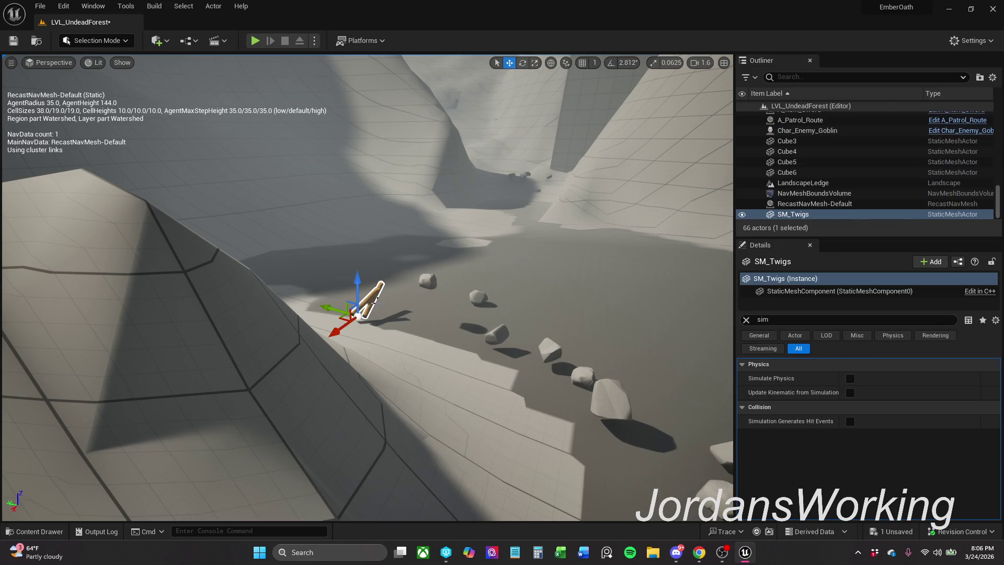
key("Delete")
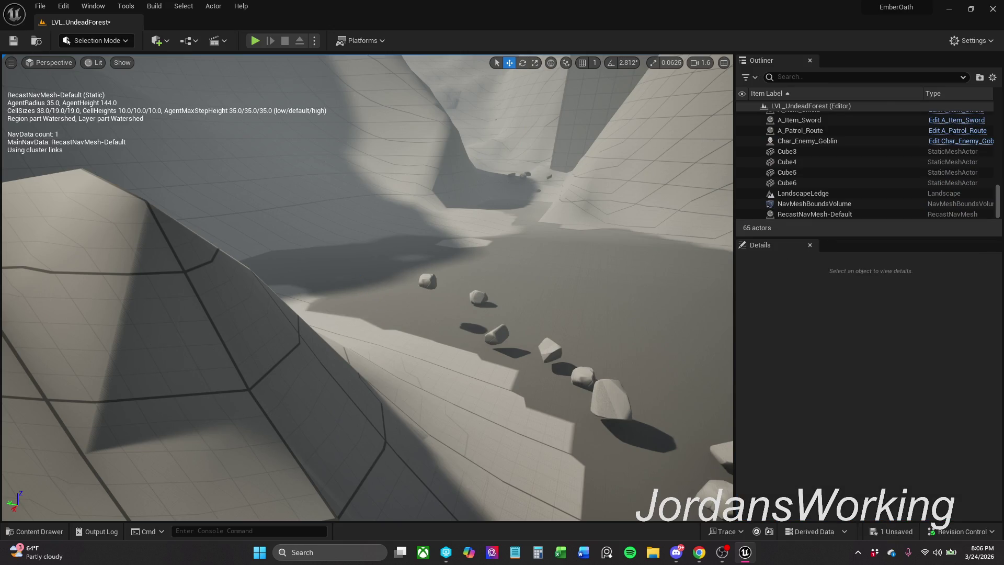
left_click(14, 41)
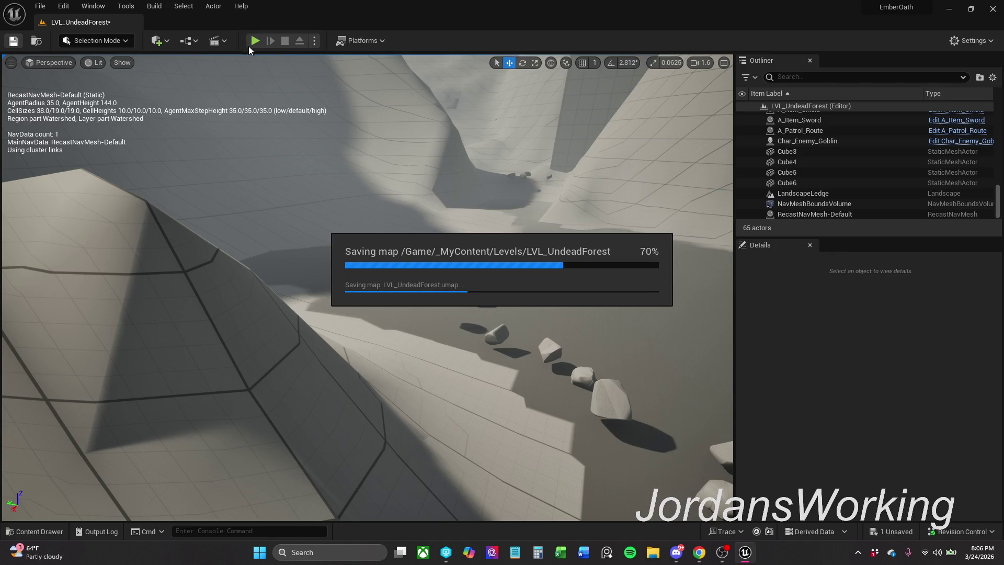
Play-test the level by sprinting along the rocky path, then stop with Esc
left_click(253, 41)
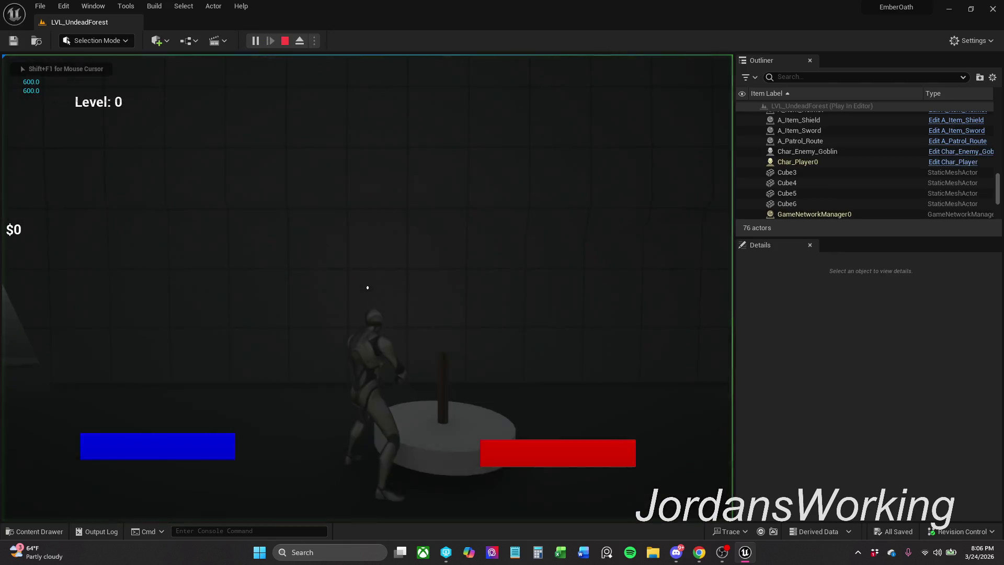
key("shift+w")
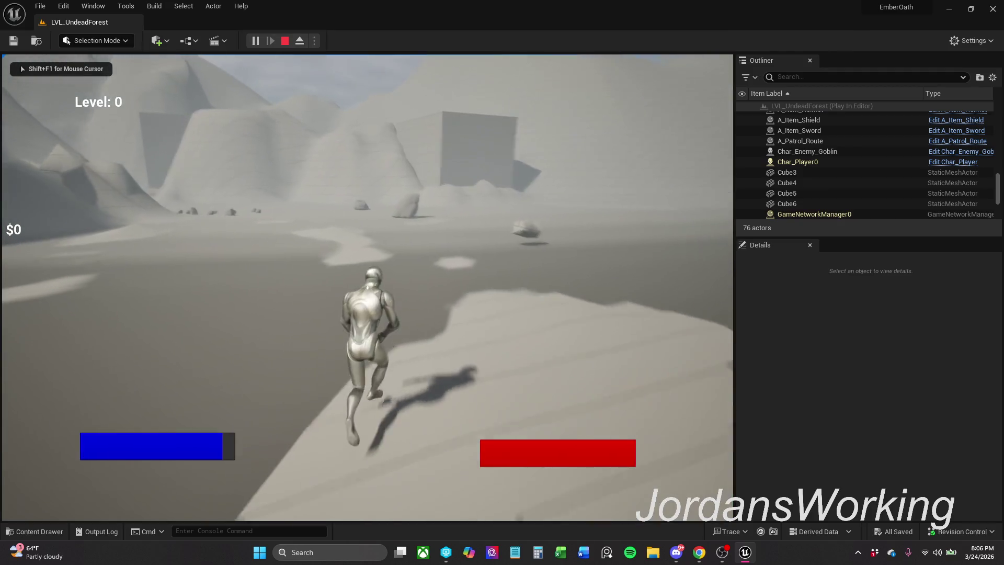
key("shift+w")
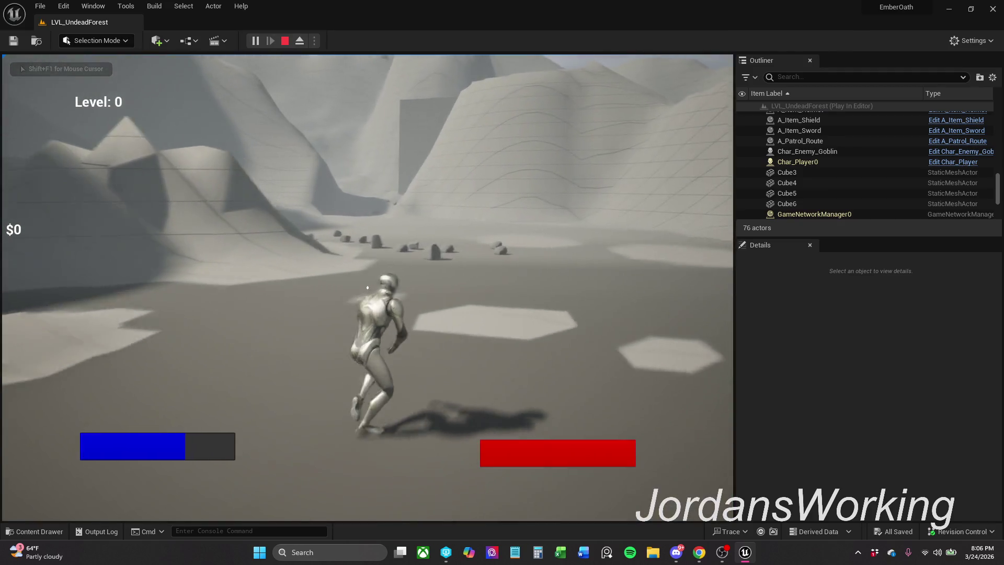
key("shift+w")
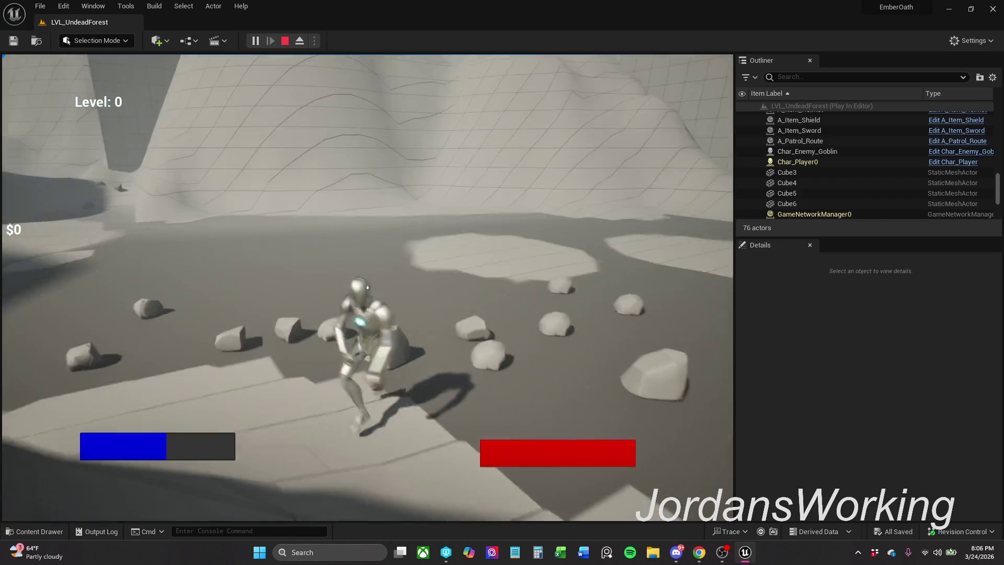
key("Escape")
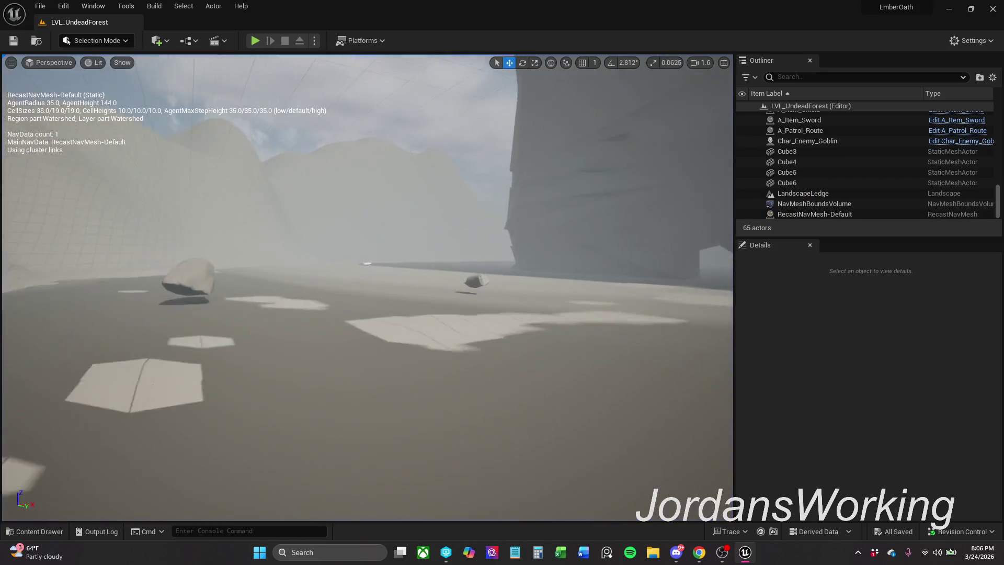
Enable Simulate Physics on the Cylinder
left_click(524, 256)
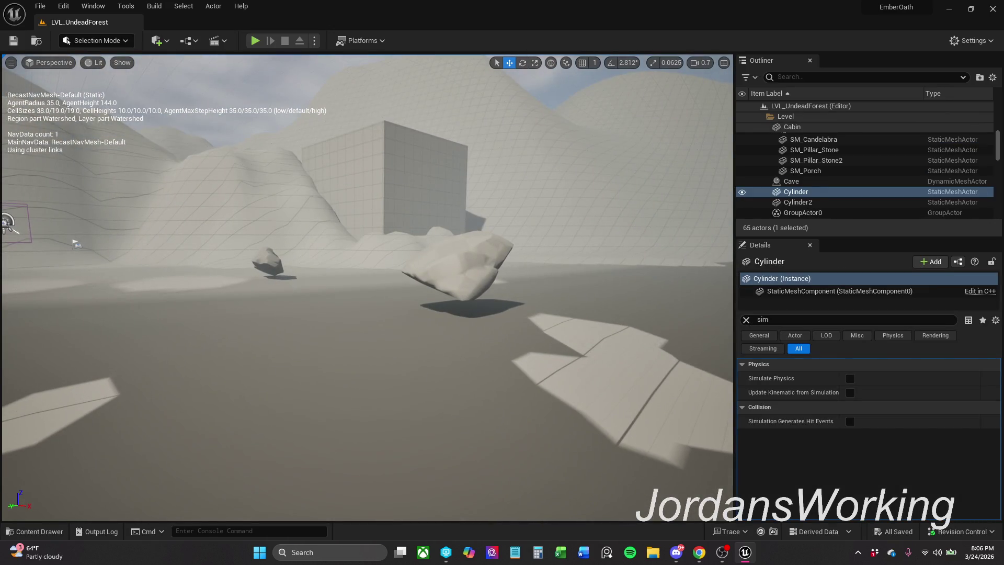
left_click(445, 251)
left_click_drag(313, 183, 394, 235)
left_click(418, 295)
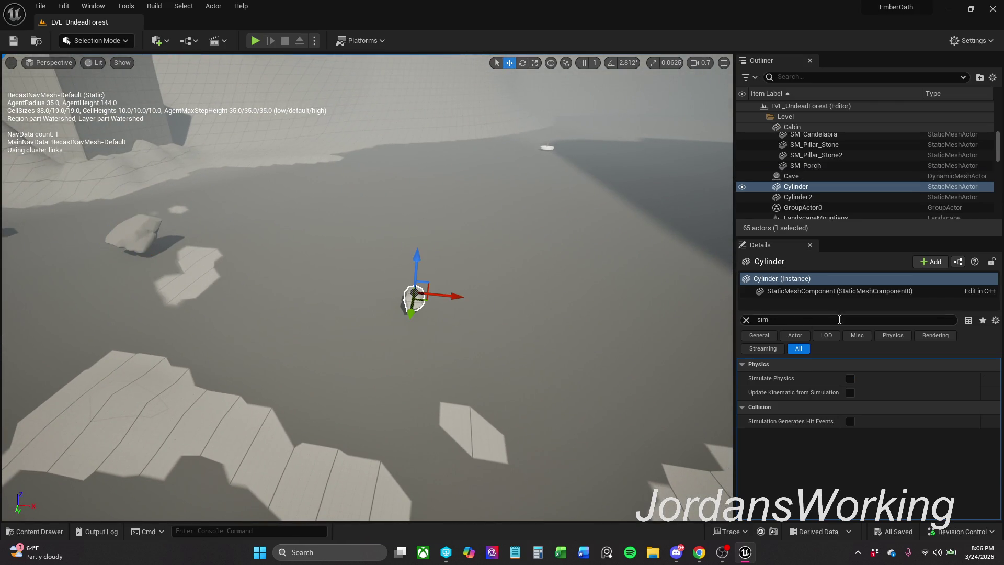
left_click(851, 378)
mouse_move(614, 235)
left_mouse_down()
mouse_move(591, 262)
mouse_move(570, 251)
left_mouse_up()
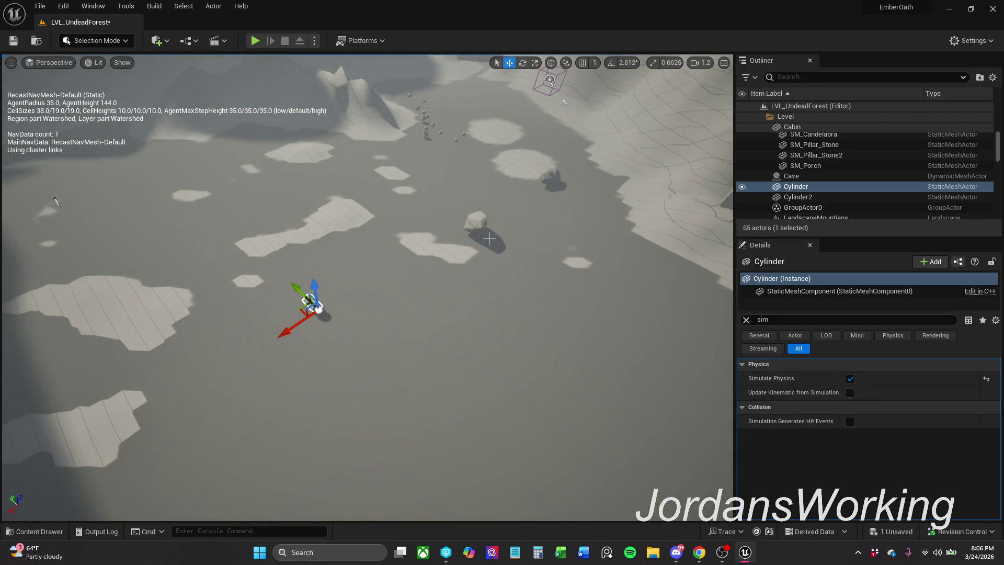
Check Simulate Physics on SM_Rocks_04, 03, 13, 12, 15 and 14, then save
left_click(476, 221)
mouse_move(476, 221)
left_mouse_down()
mouse_move(487, 230)
mouse_move(523, 212)
mouse_move(497, 209)
mouse_move(510, 251)
left_mouse_up()
left_click(490, 218)
left_click(442, 271)
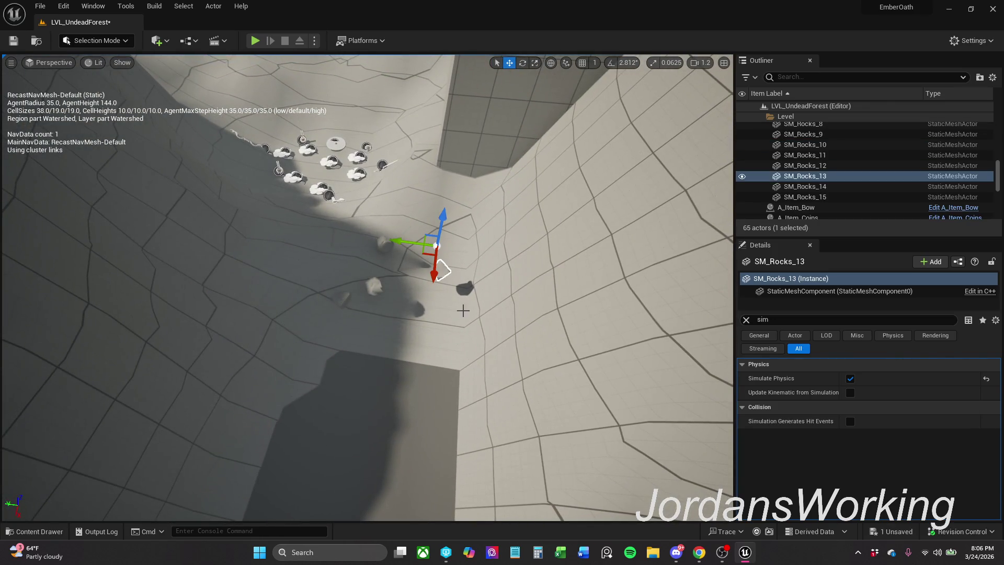
left_click(364, 296)
left_click(341, 300)
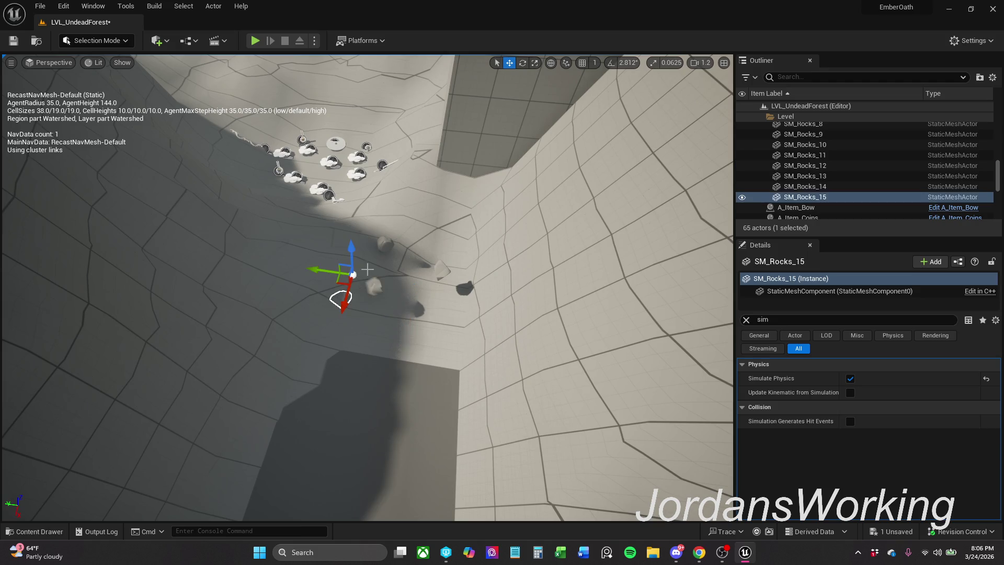
mouse_move(381, 247)
left_mouse_down()
mouse_move(402, 248)
mouse_move(366, 366)
mouse_move(441, 248)
left_mouse_up()
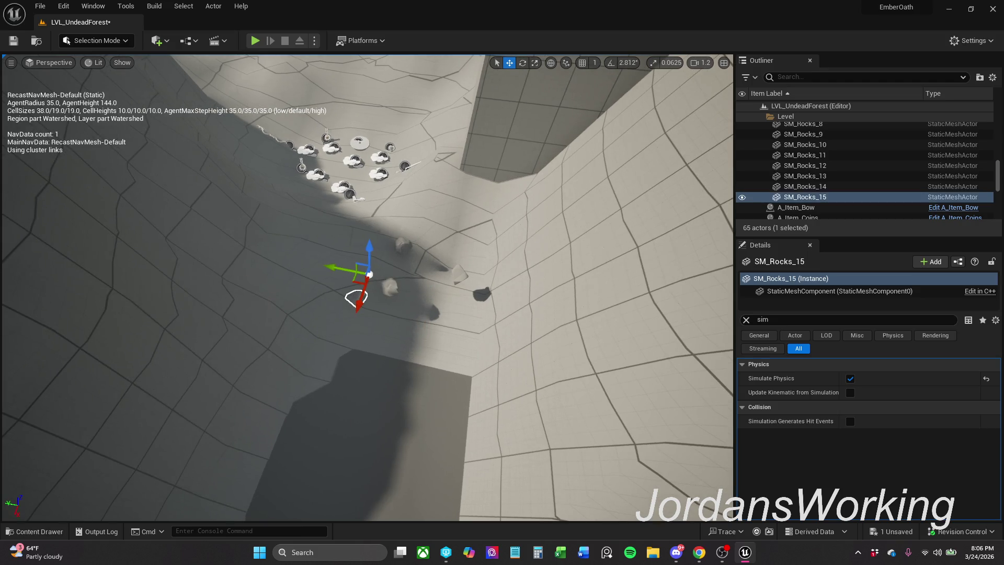
left_click(405, 243)
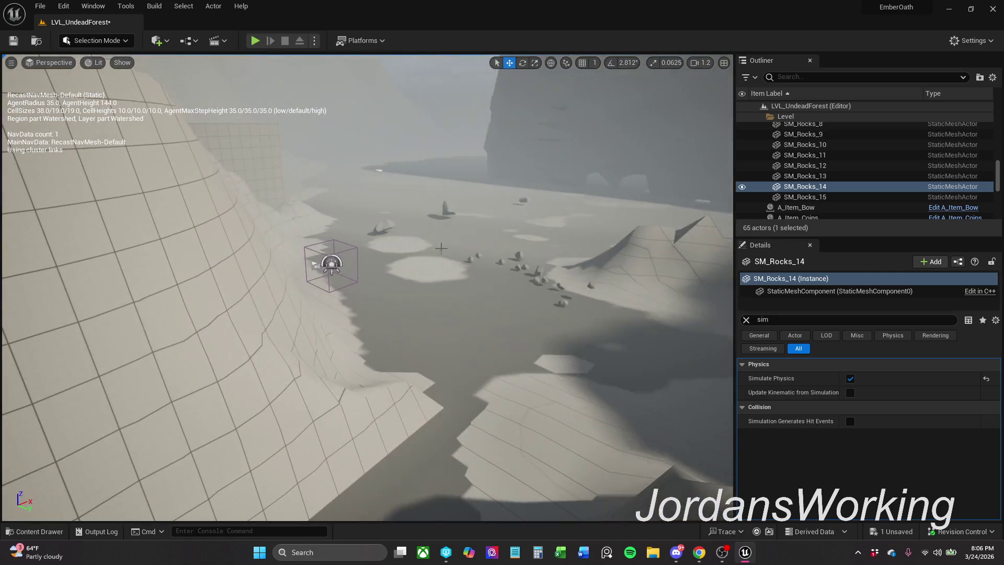
left_click(14, 41)
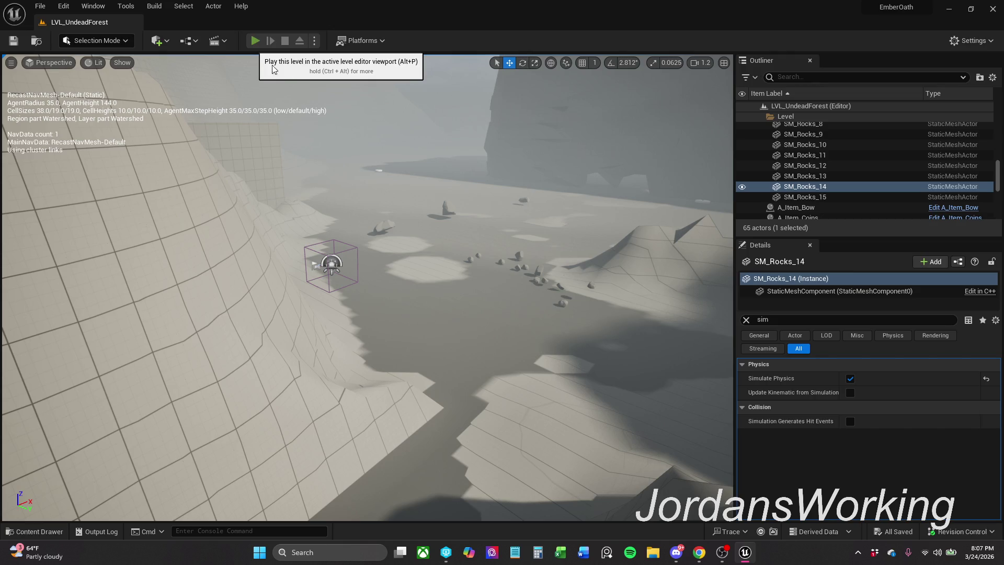
Play-test the level, choose MainMenu from the pause menu, then stop the session with Esc
left_click(260, 42)
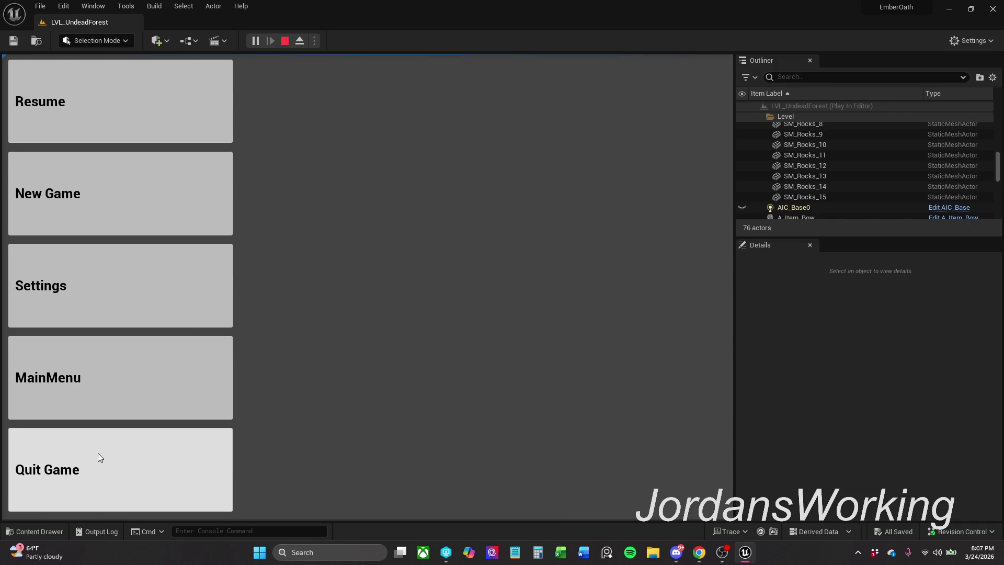
left_click(112, 366)
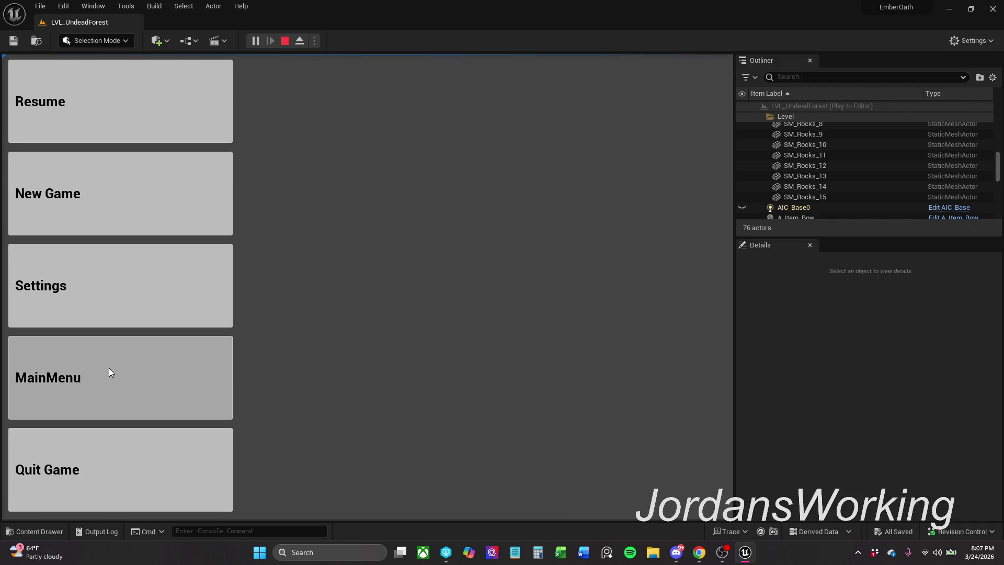
key("Escape")
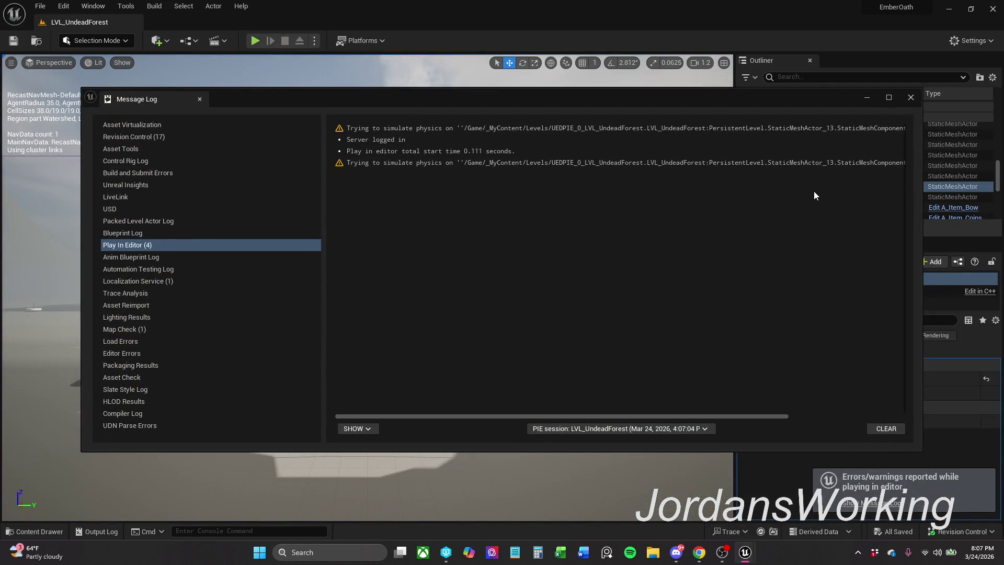
Scroll the Message Log to read the ComplexAsSimple collision warning, then minimize the log
left_click_drag(701, 417, 818, 411)
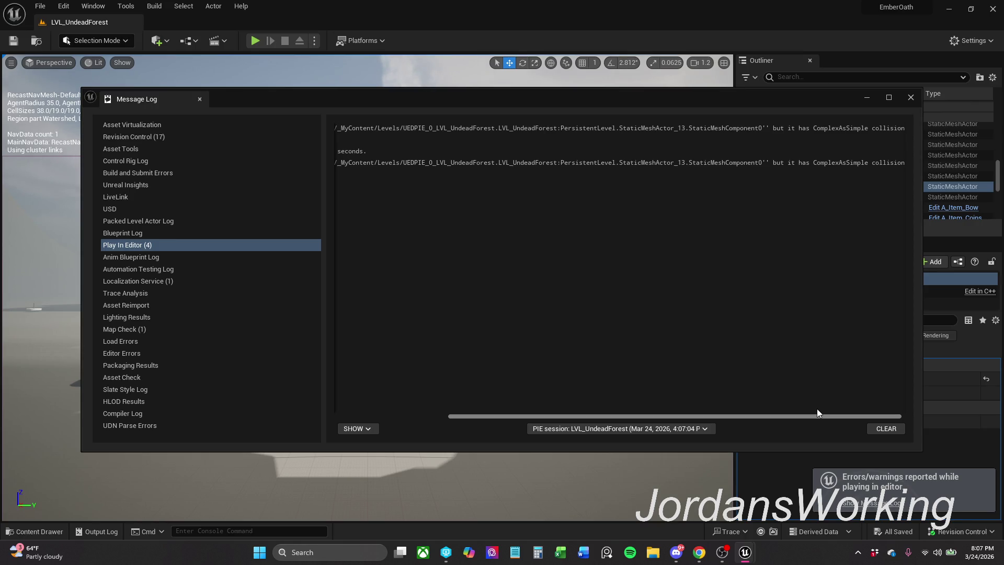
left_click_drag(819, 413, 861, 407)
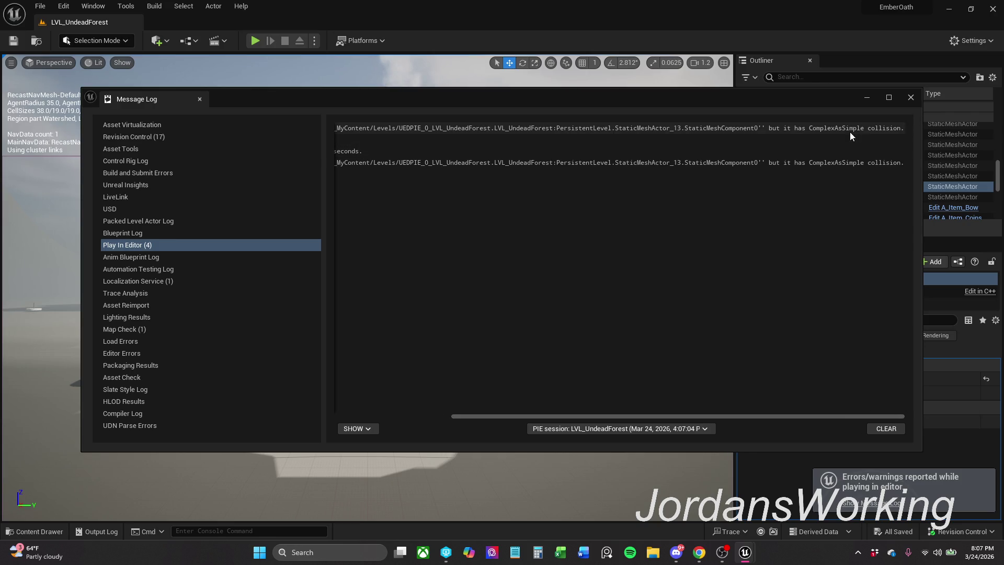
left_click(867, 99)
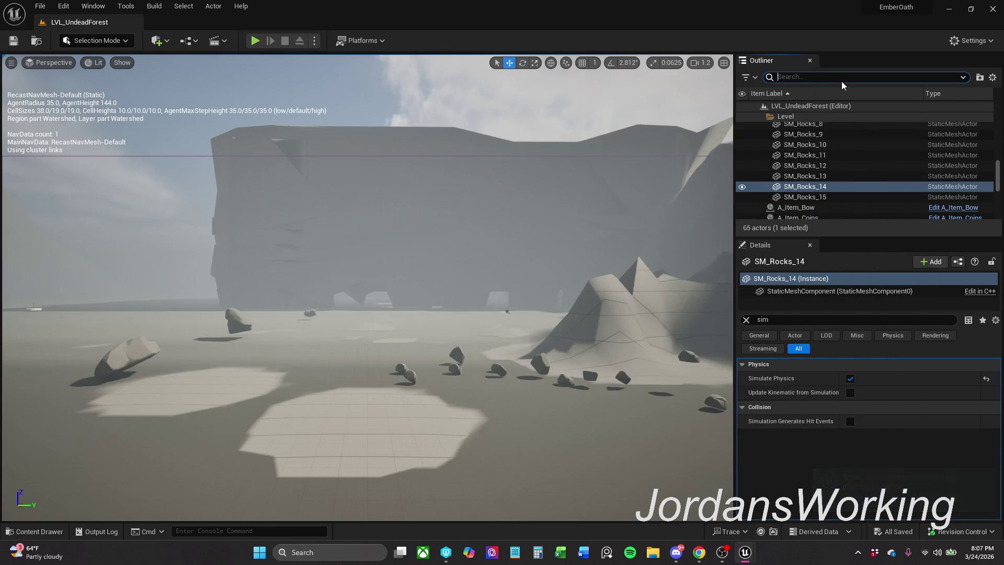
Filter the Outliner for StaticMeshActor_1 and select the matching actors
type("Stat")
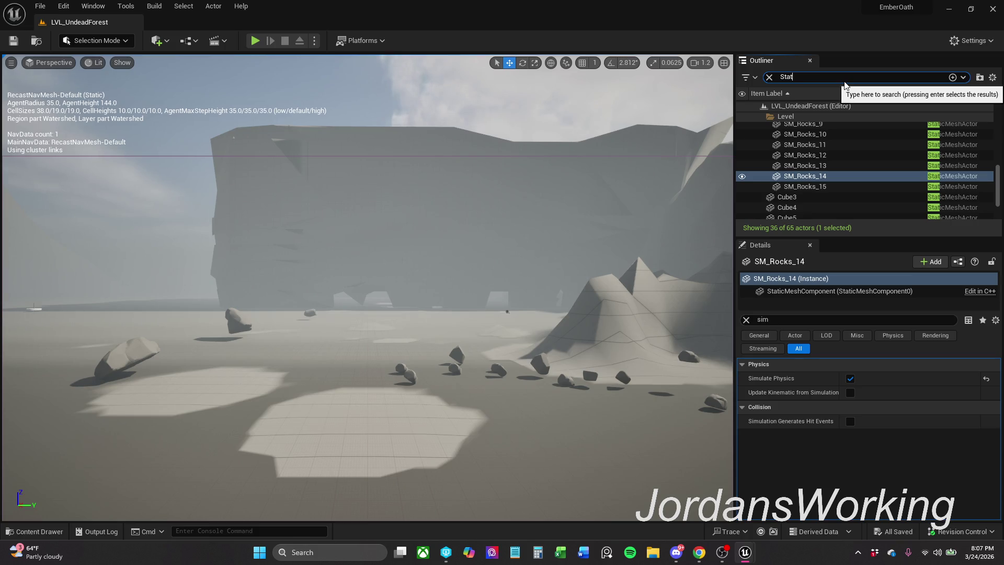
type("ic")
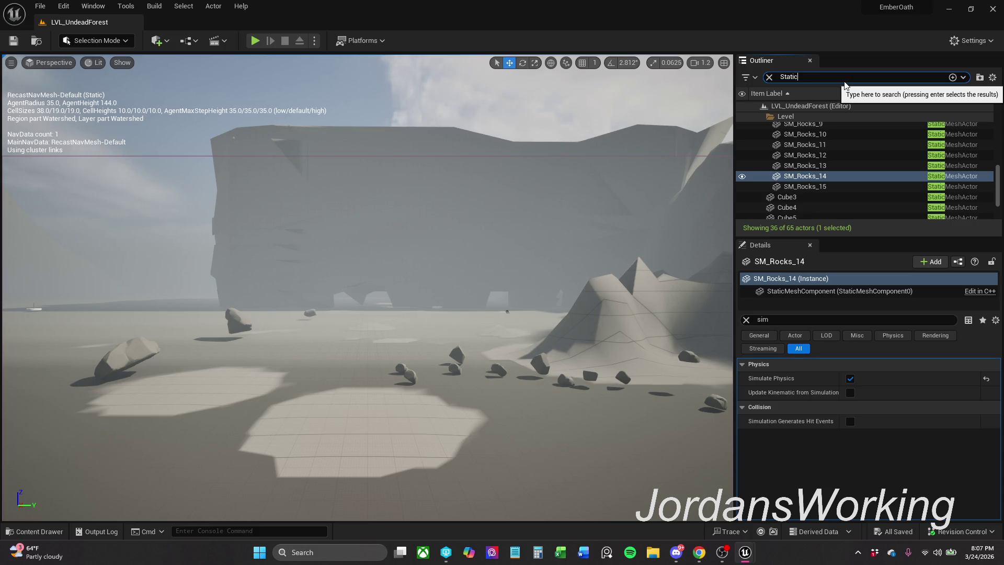
type("_")
key("BackSpace")
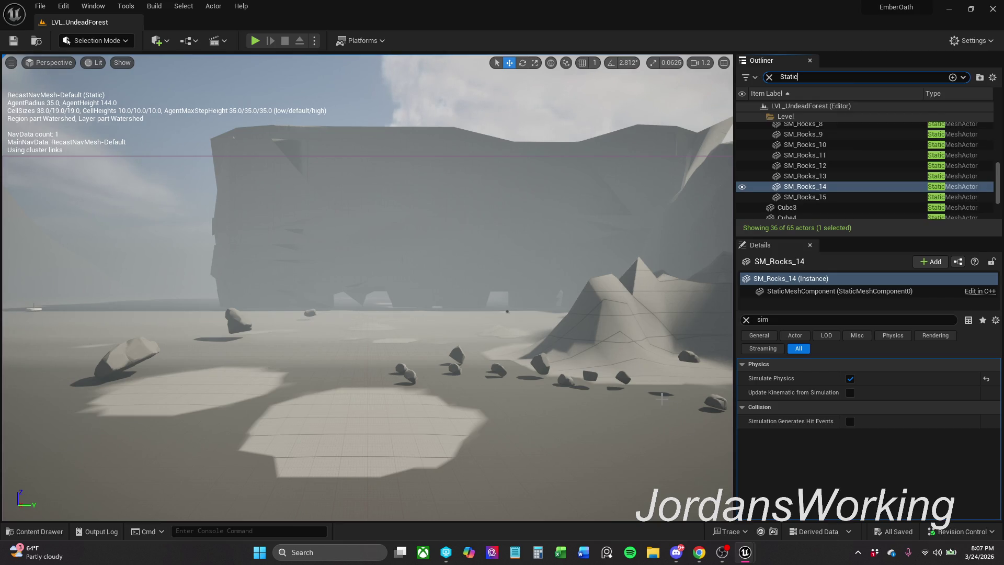
mouse_move(761, 549)
left_click(802, 500)
left_click_drag(651, 113, 208, 107)
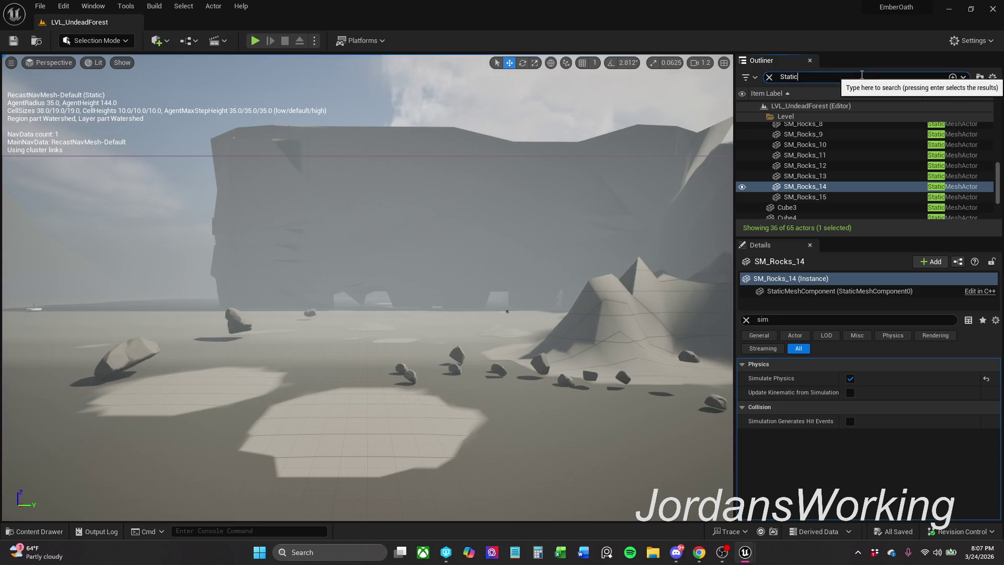
type("Mes")
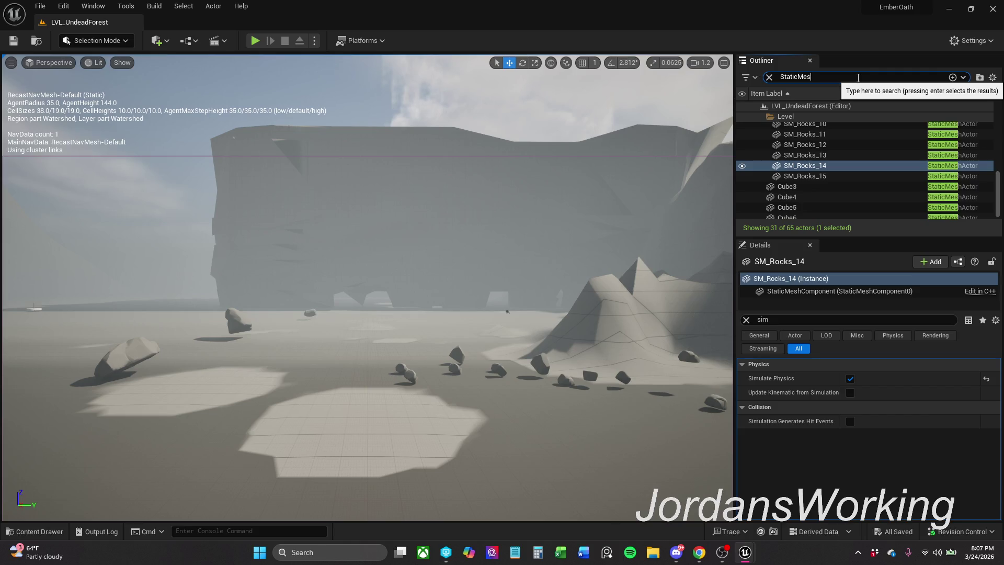
type("hAct")
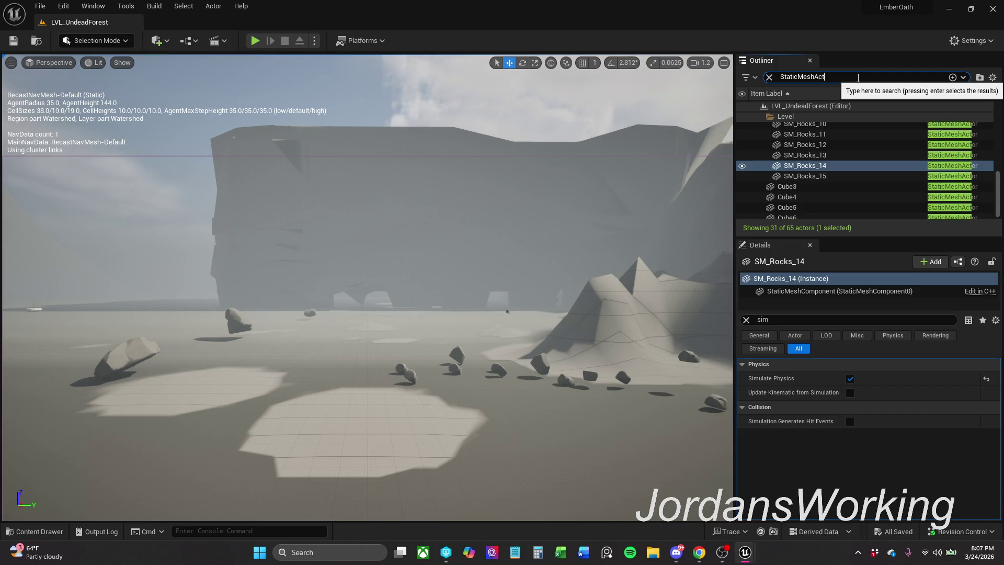
type("or")
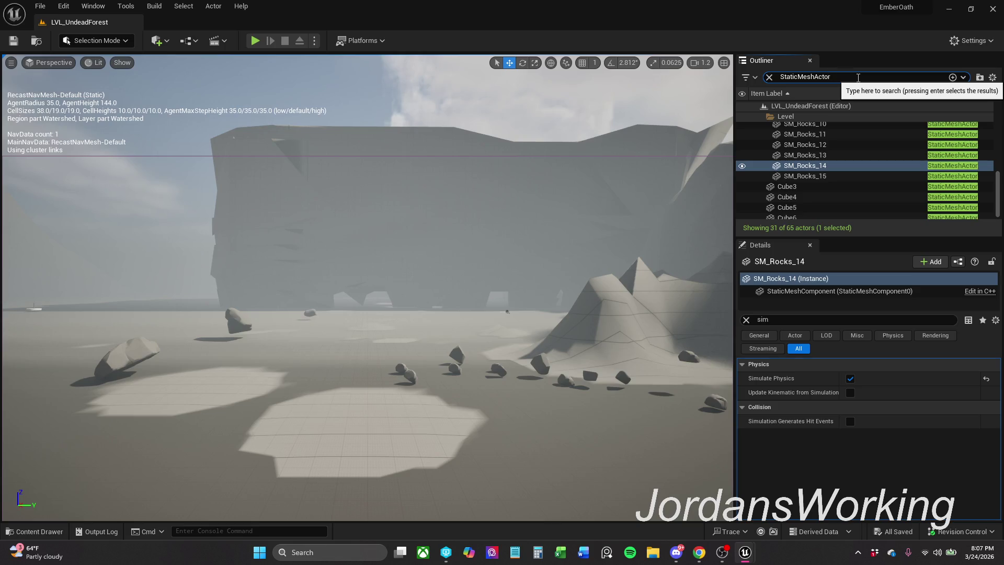
type("13")
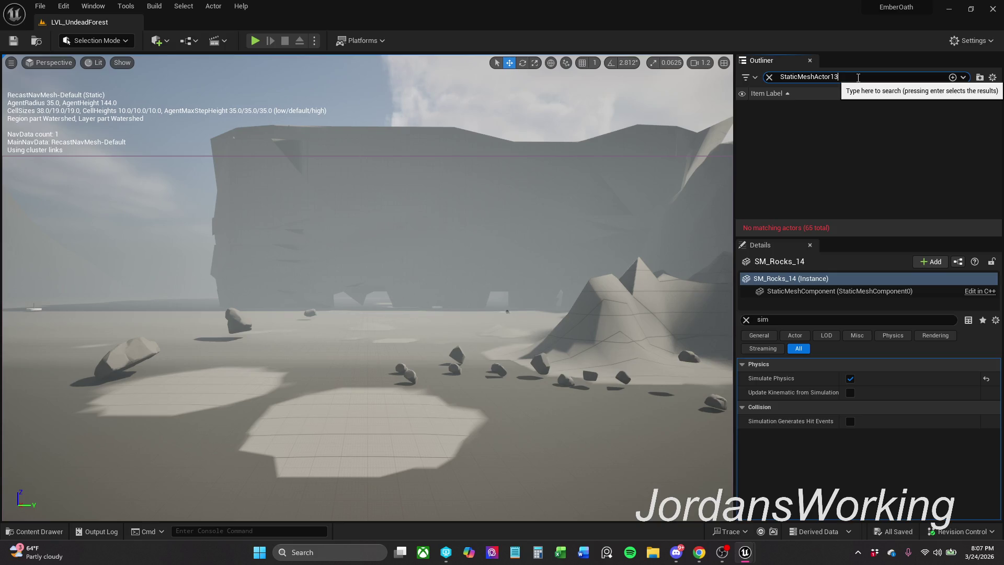
key("BackSpace")
key("BackSpace")
type("_")
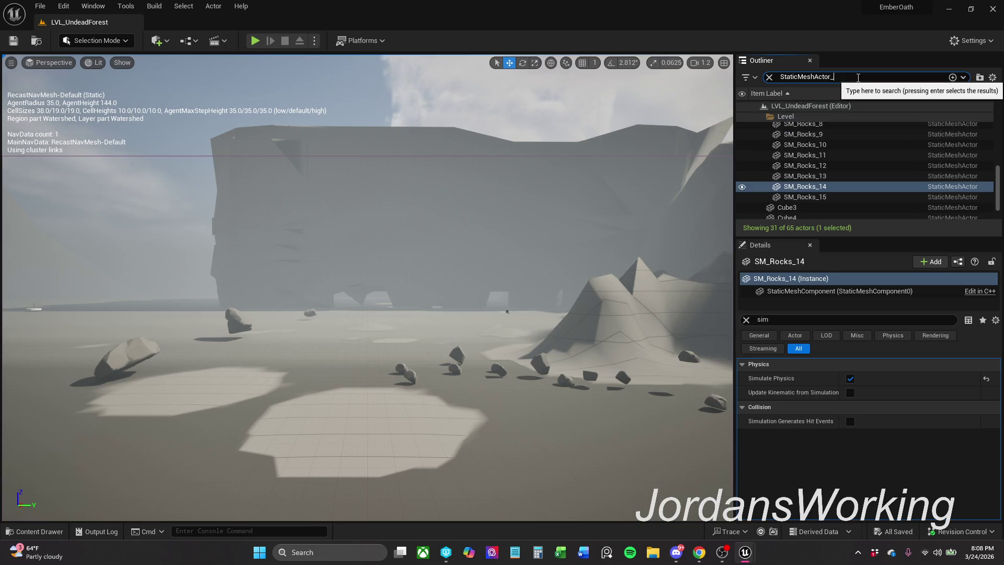
type("1")
key("Return")
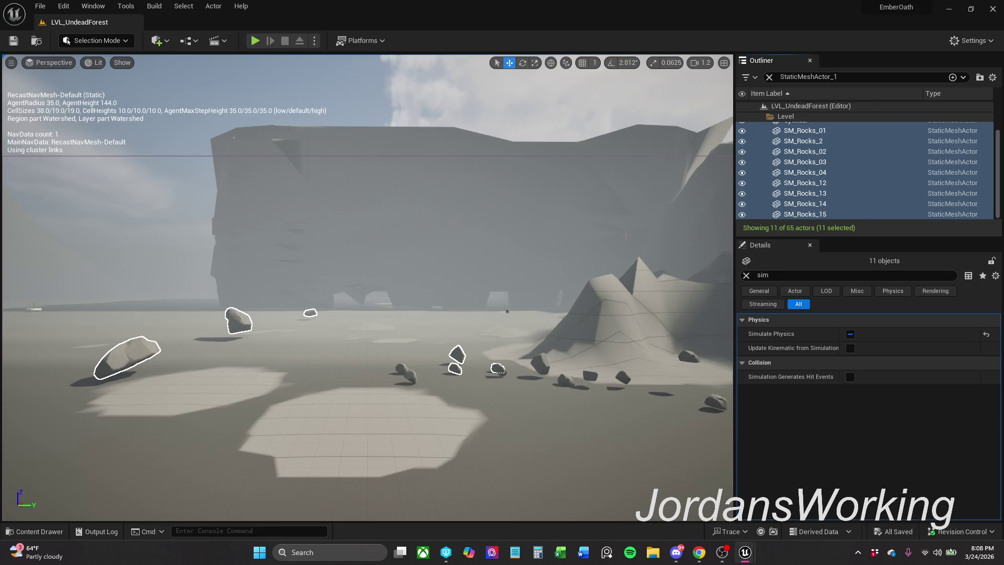
Frame the selected StaticMeshActor_1 rocks on the mountain in the viewport
mouse_move(622, 232)
left_mouse_down()
mouse_move(685, 212)
mouse_move(685, 188)
left_mouse_up()
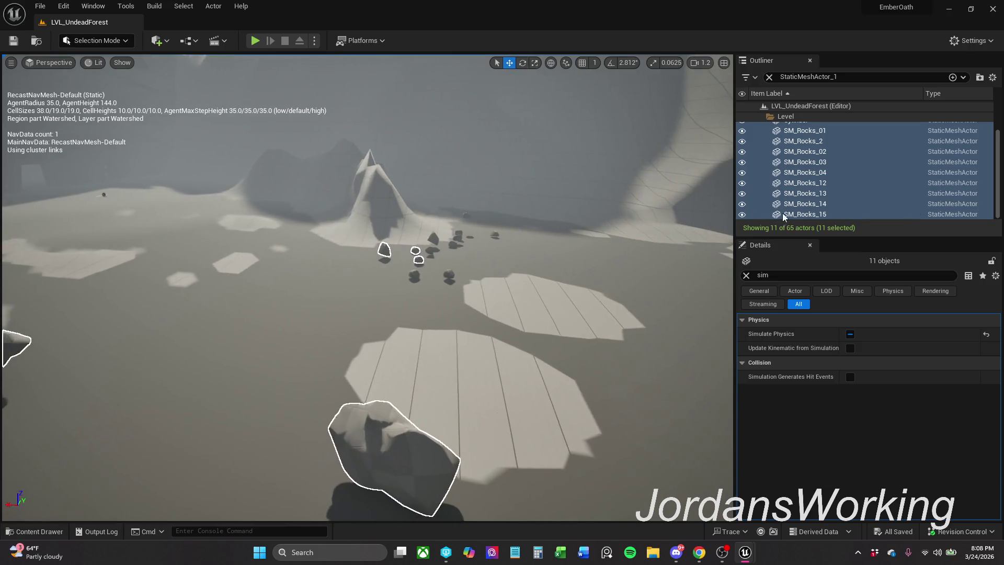
scroll(885, 183, "up", 2)
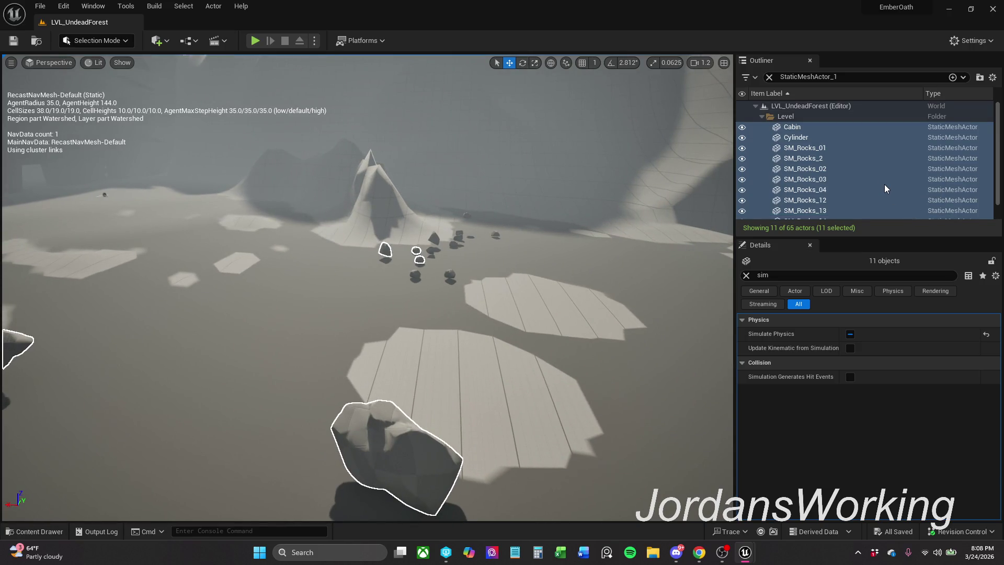
key("f")
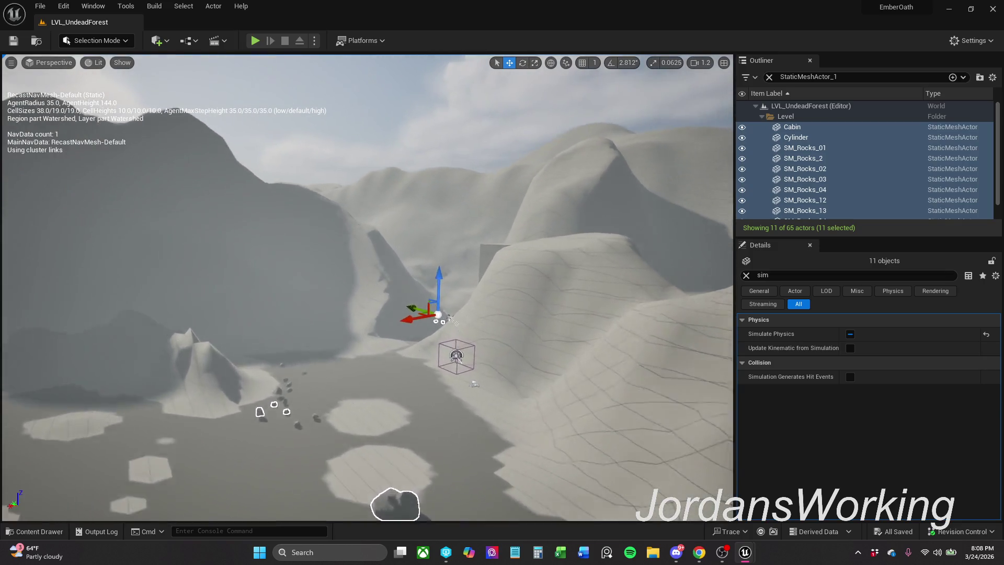
key("w")
key("w")
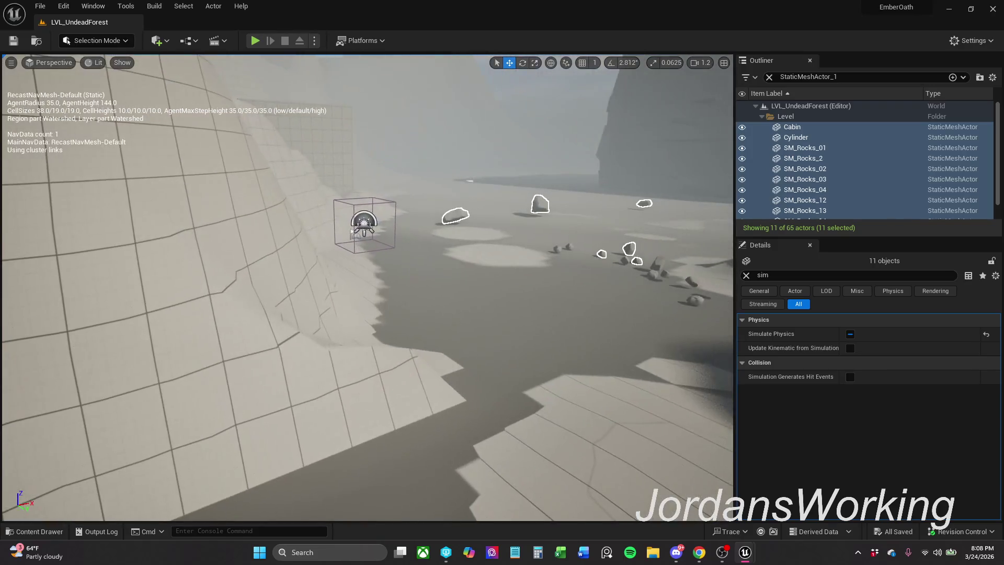
Narrow the filter to StaticMeshActor_13 and select and frame only the Cylinder actor
left_click(869, 76)
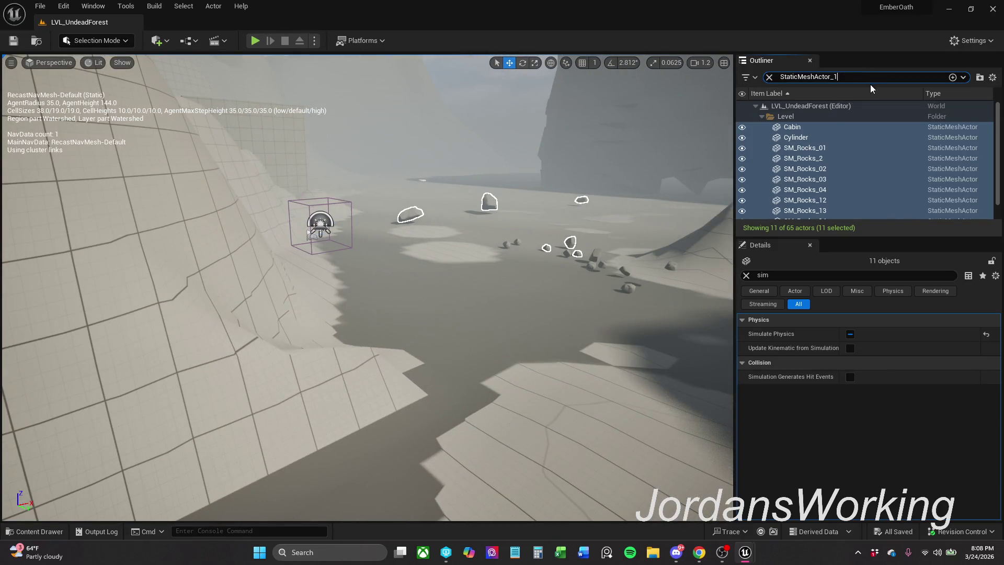
key("BackSpace")
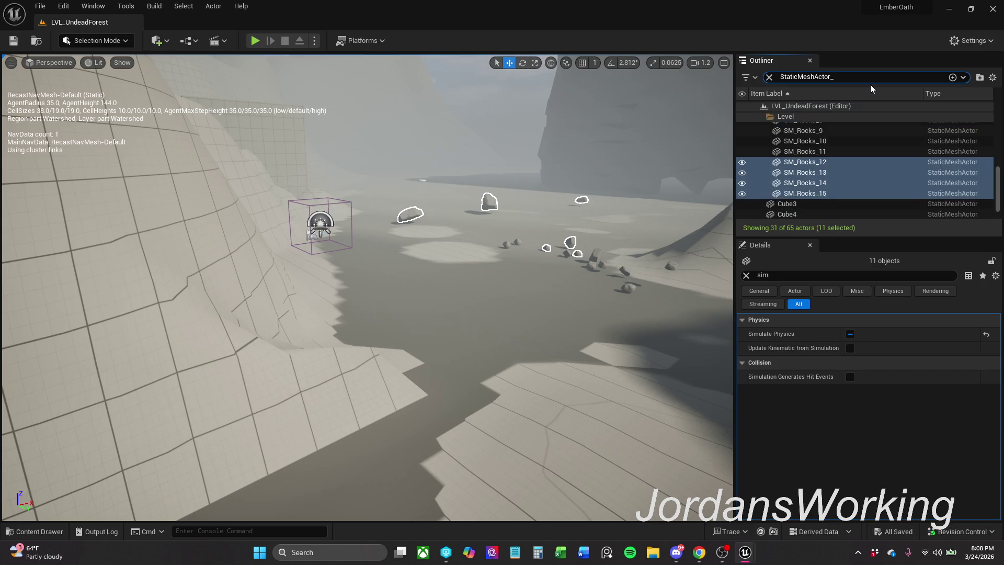
type("13")
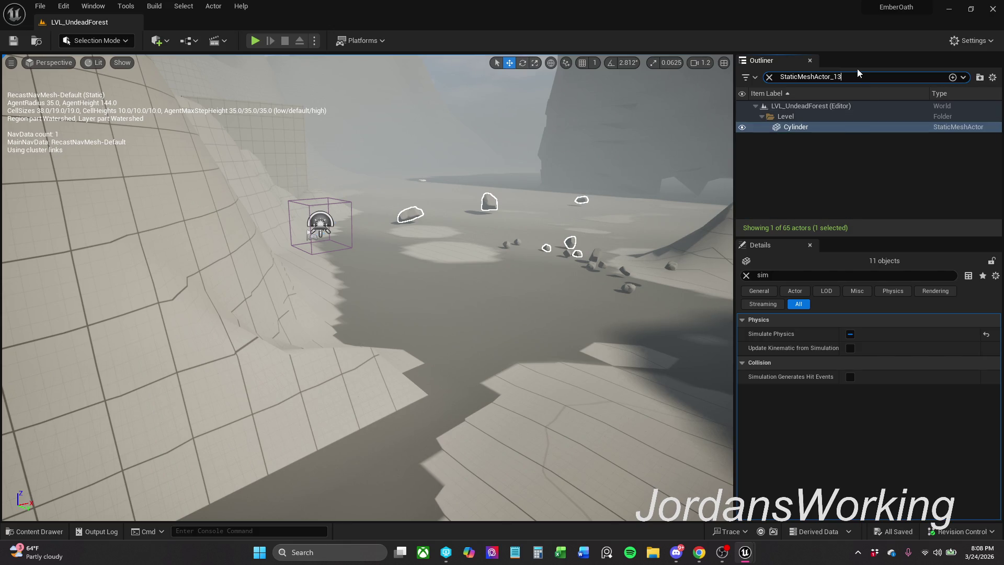
left_click(845, 128)
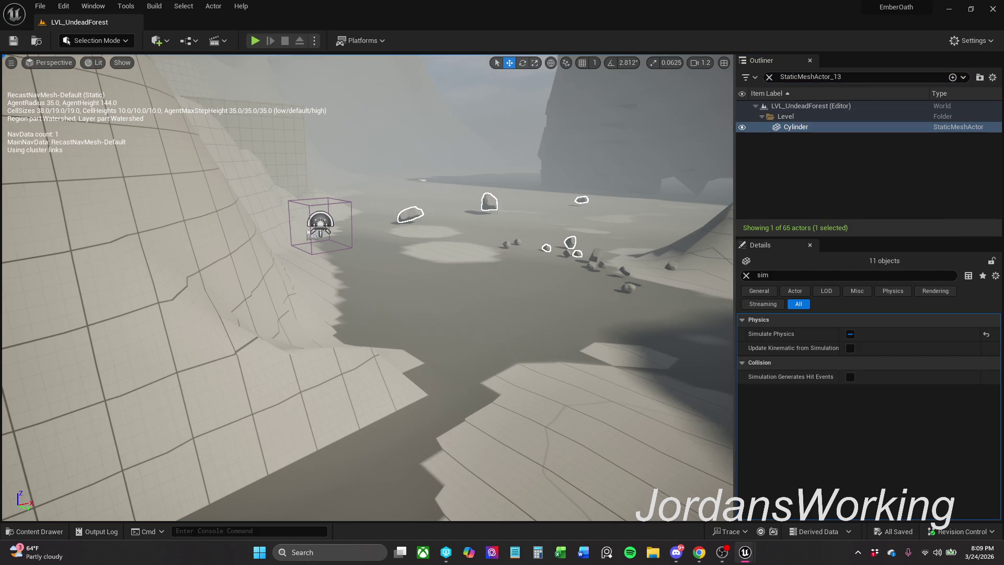
key("f")
left_click(826, 128)
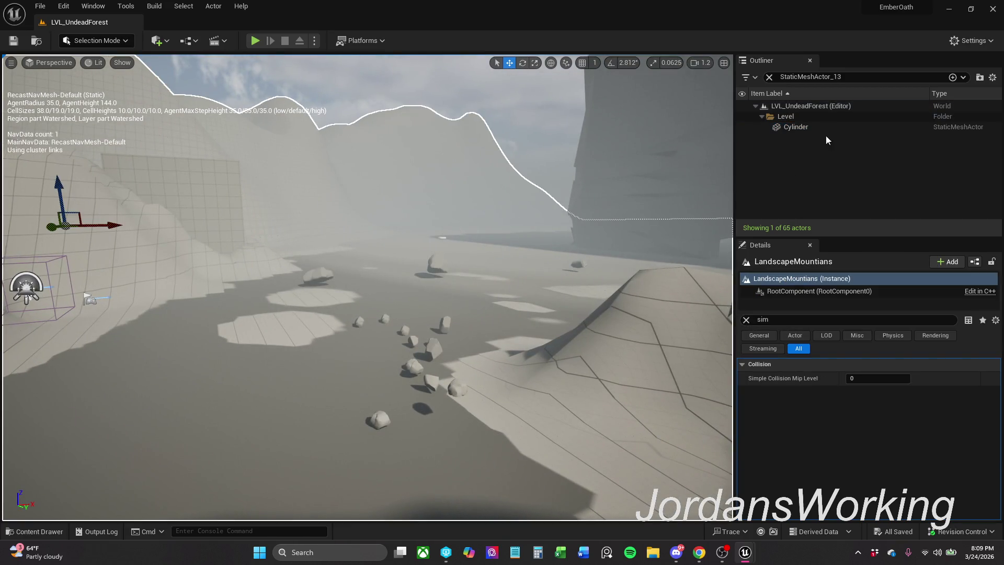
key("f")
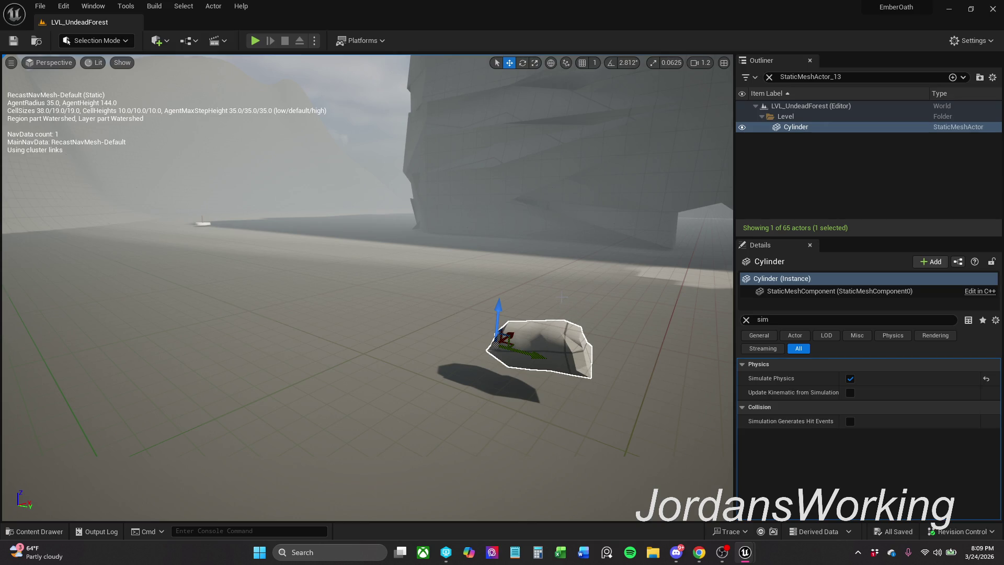
Delete the Cylinder actor and save the current level
key("Delete")
left_click(461, 151)
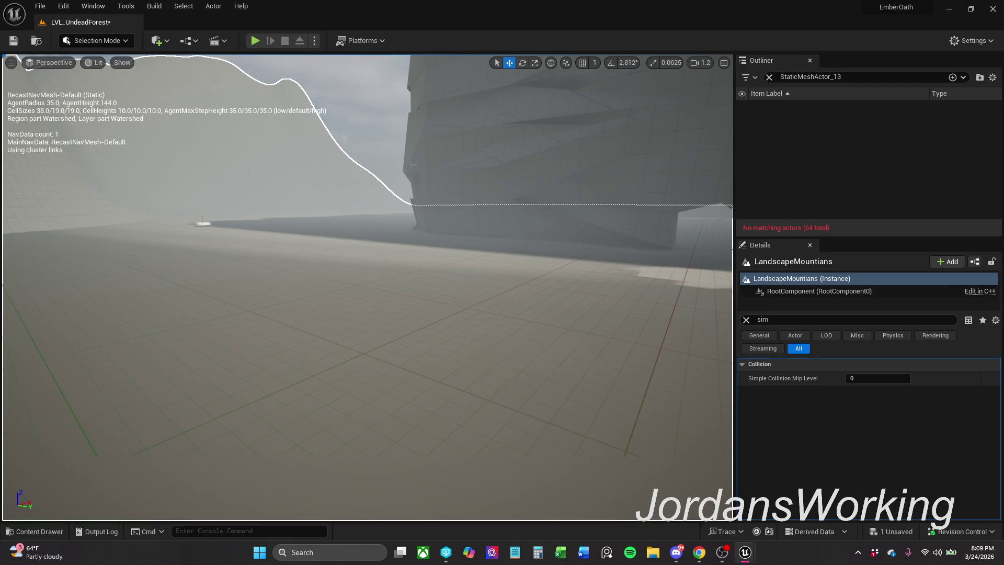
left_click(14, 42)
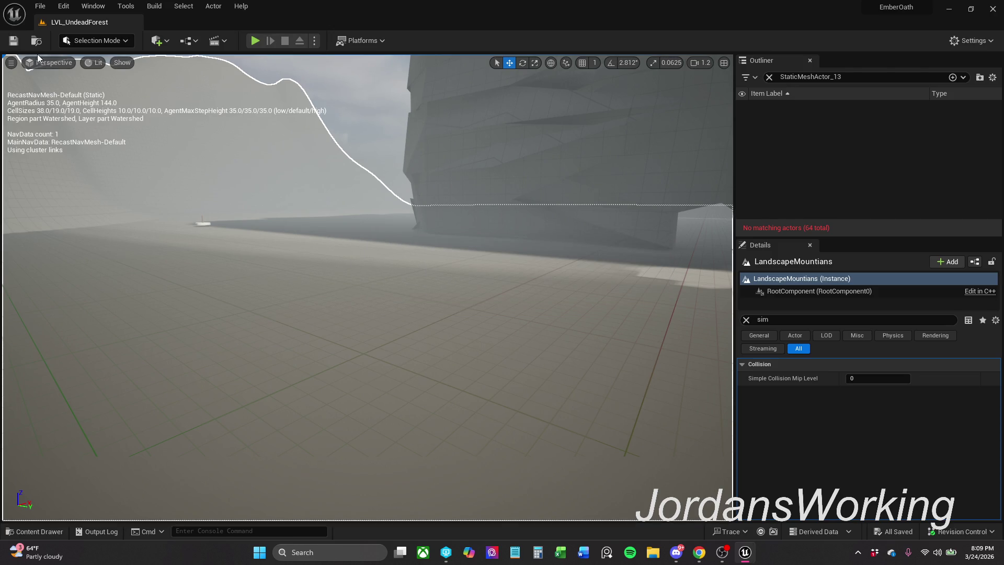
Run a quick play test, then clear the Details 'sim' filter and the Outliner search
left_click(255, 42)
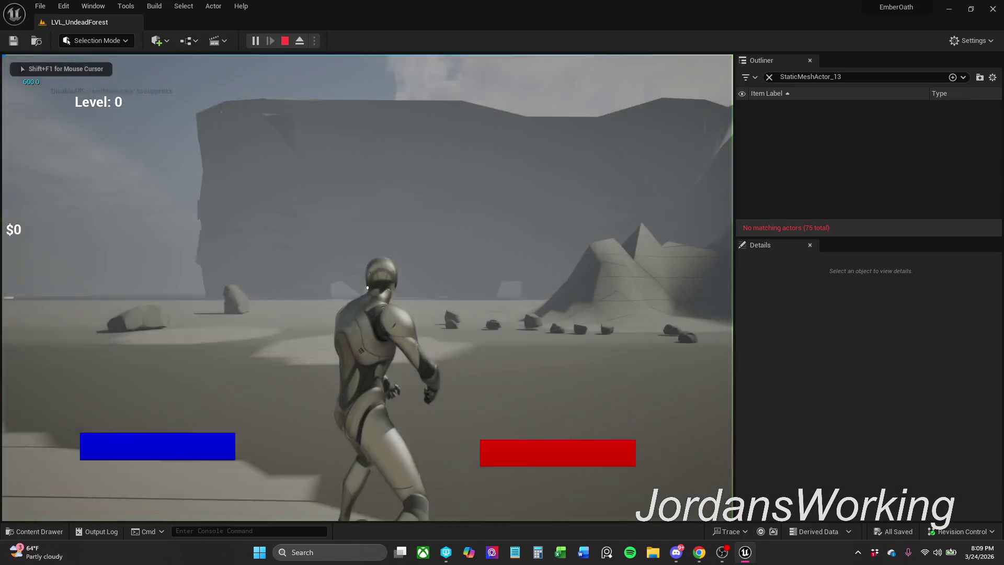
key("Escape")
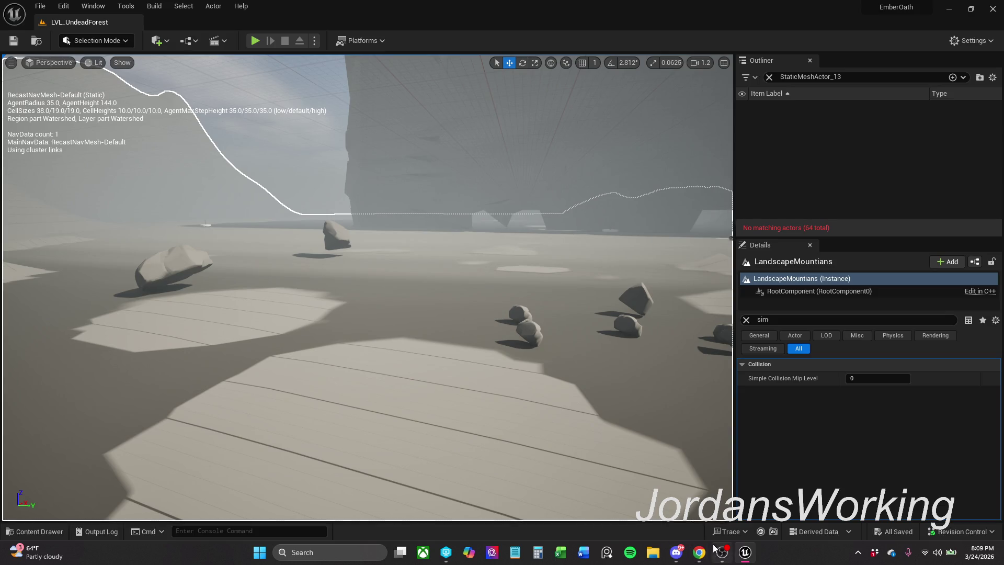
mouse_move(752, 557)
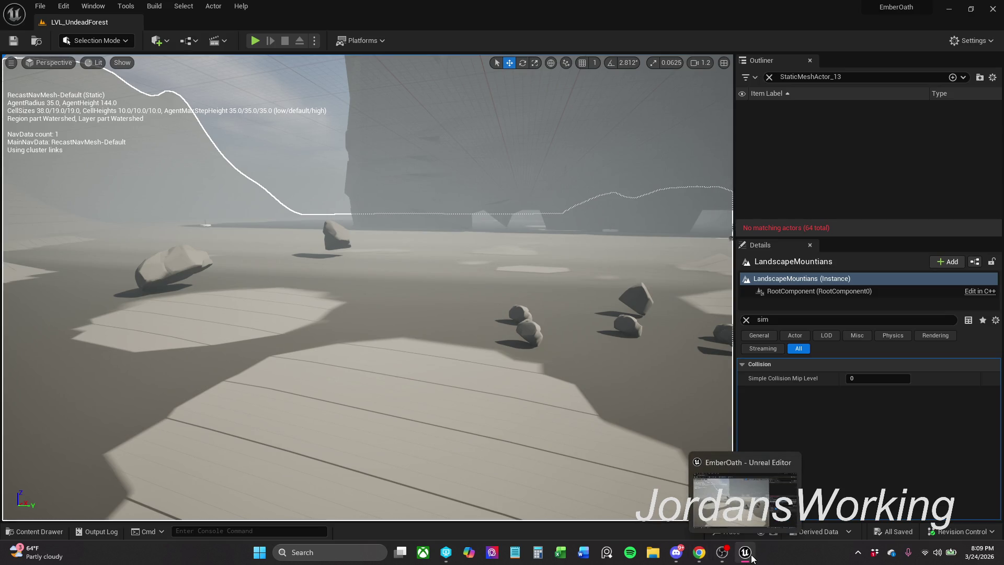
left_click(747, 320)
left_click(769, 77)
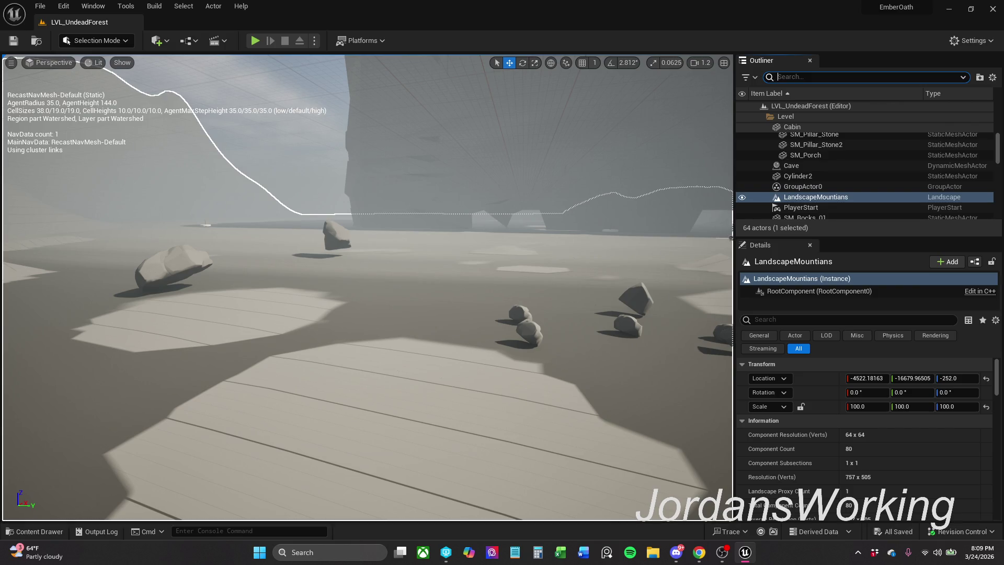
Clear the stray '+' text from the Outliner search and switch to another application
type("+")
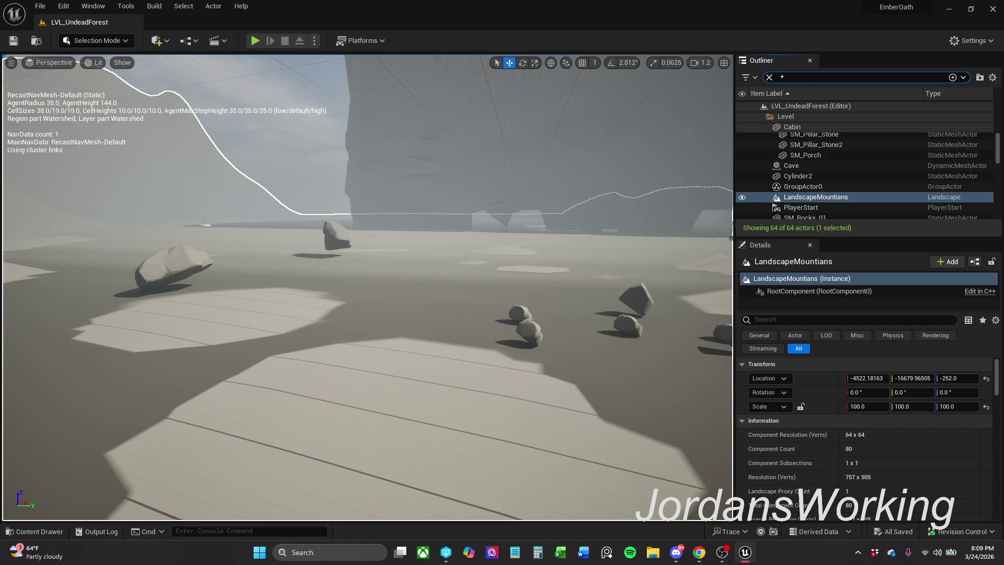
type("+")
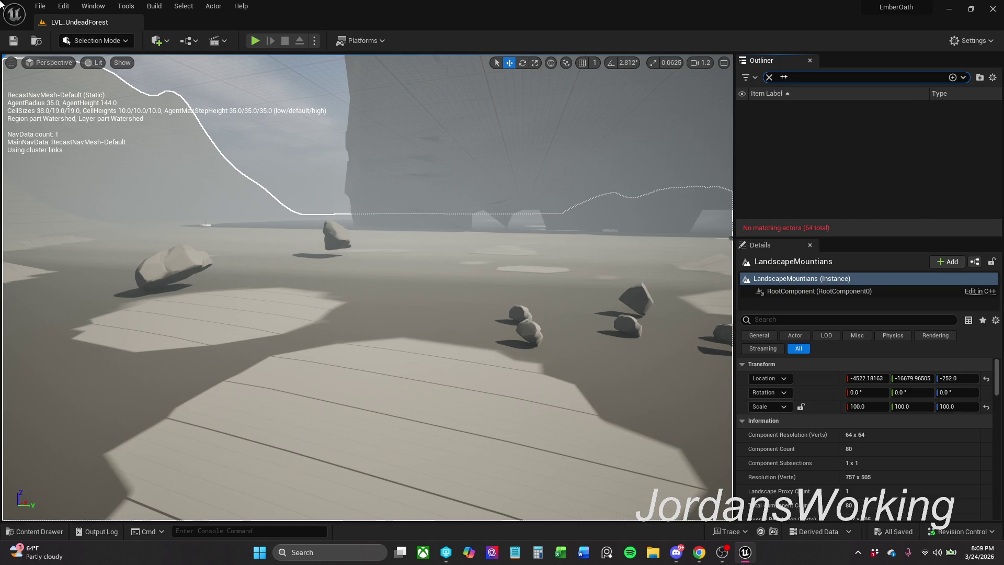
left_click(769, 78)
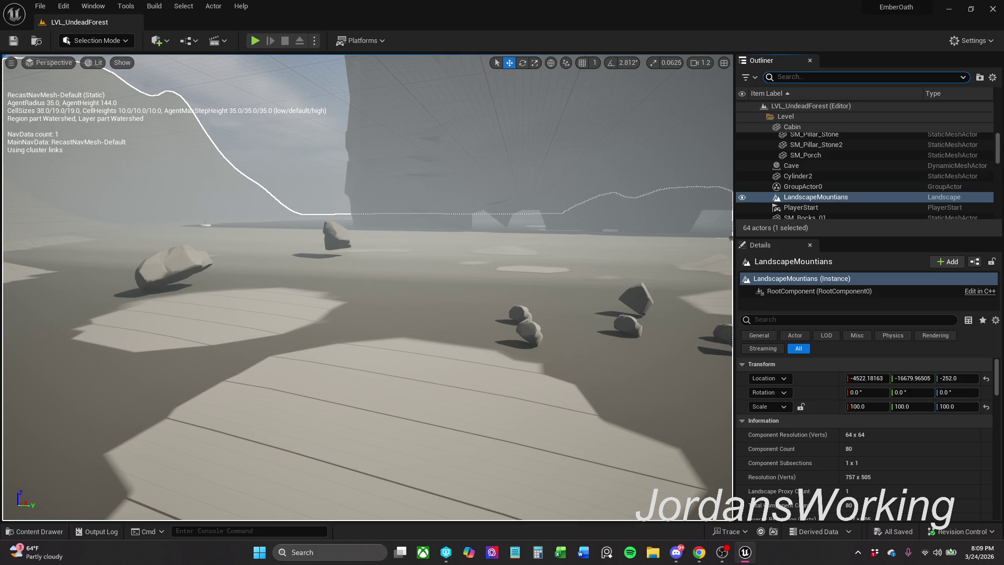
key("alt+Tab")
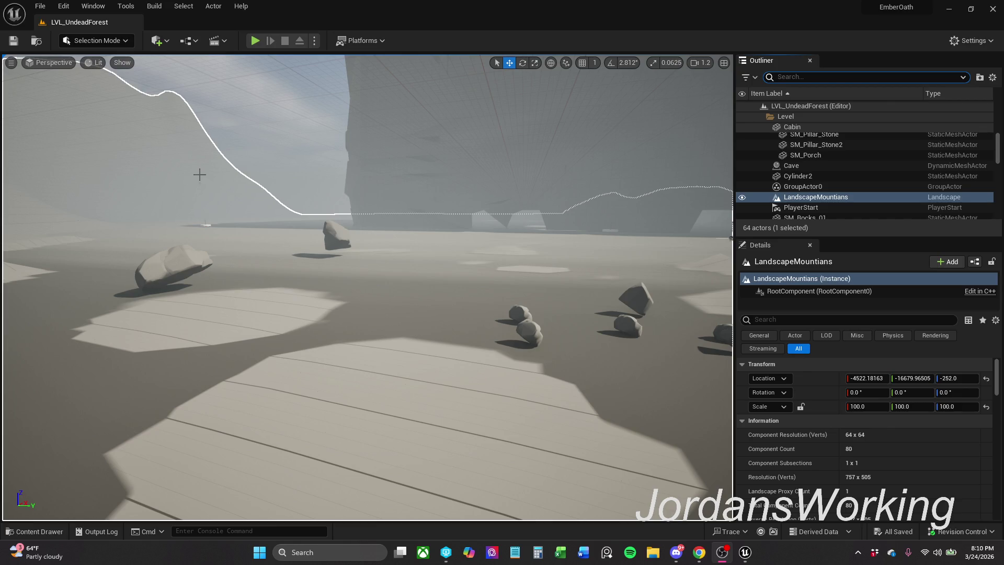
key("p")
left_click_drag(470, 157, 516, 134)
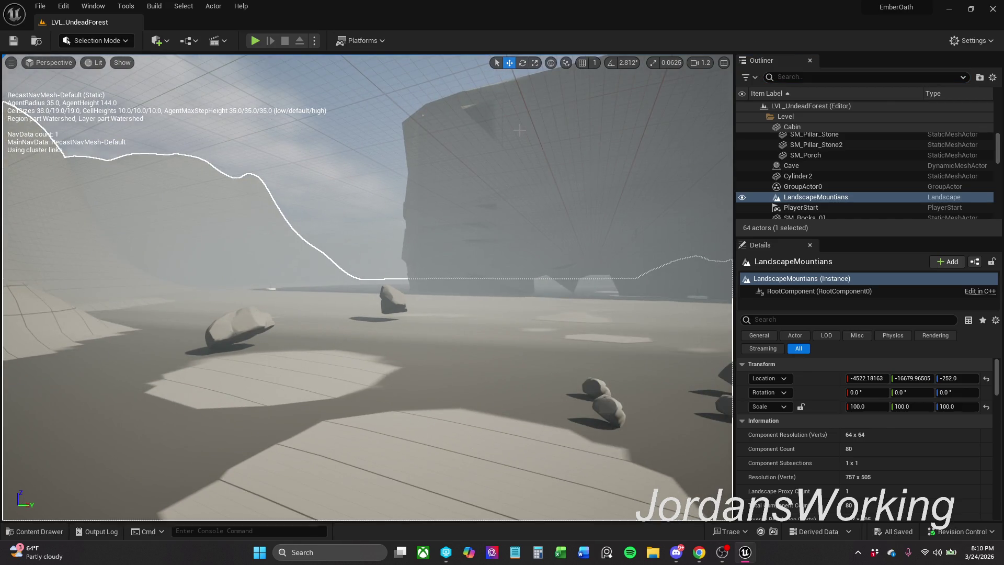
left_click(256, 41)
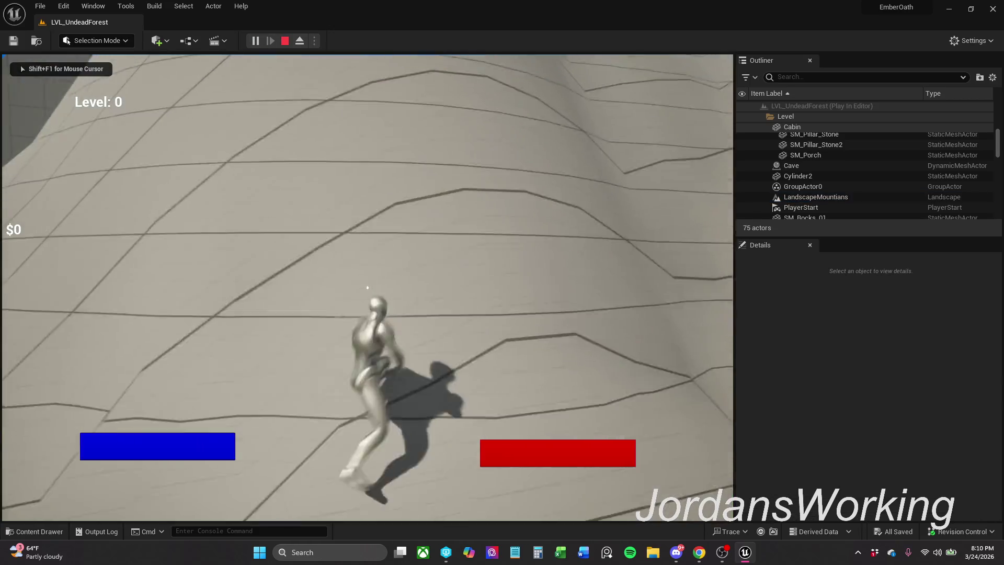
key("Escape")
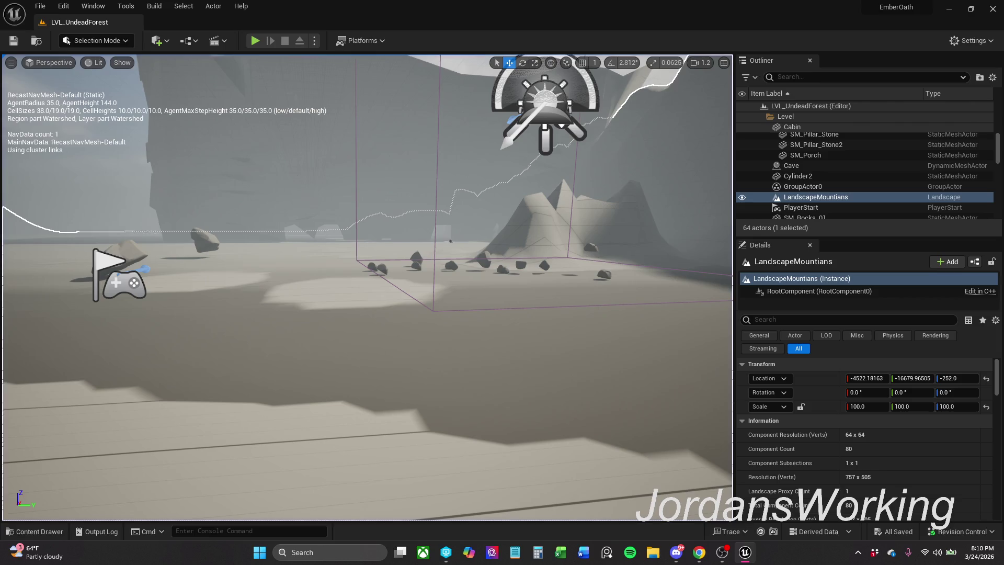
left_click(255, 41)
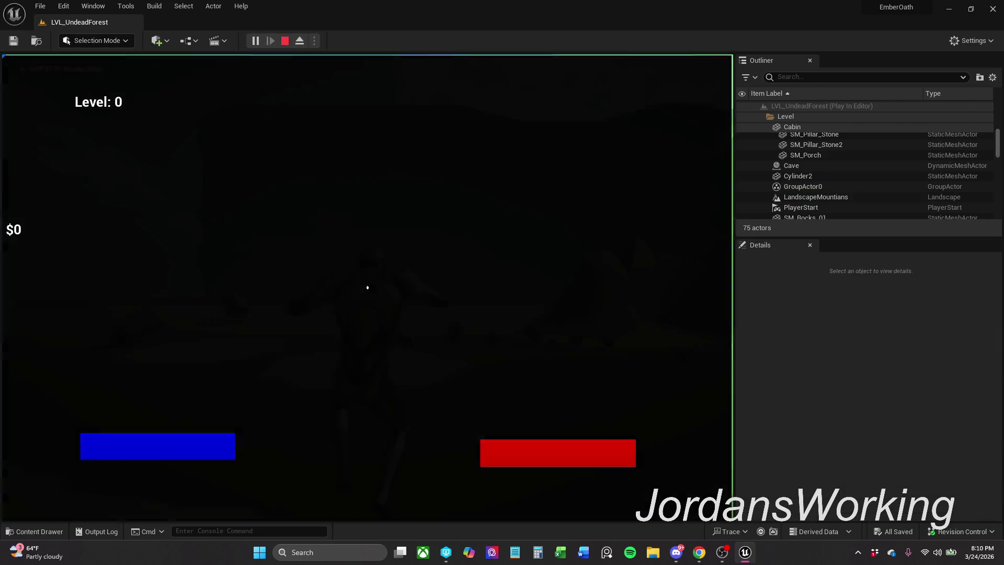
key("Escape")
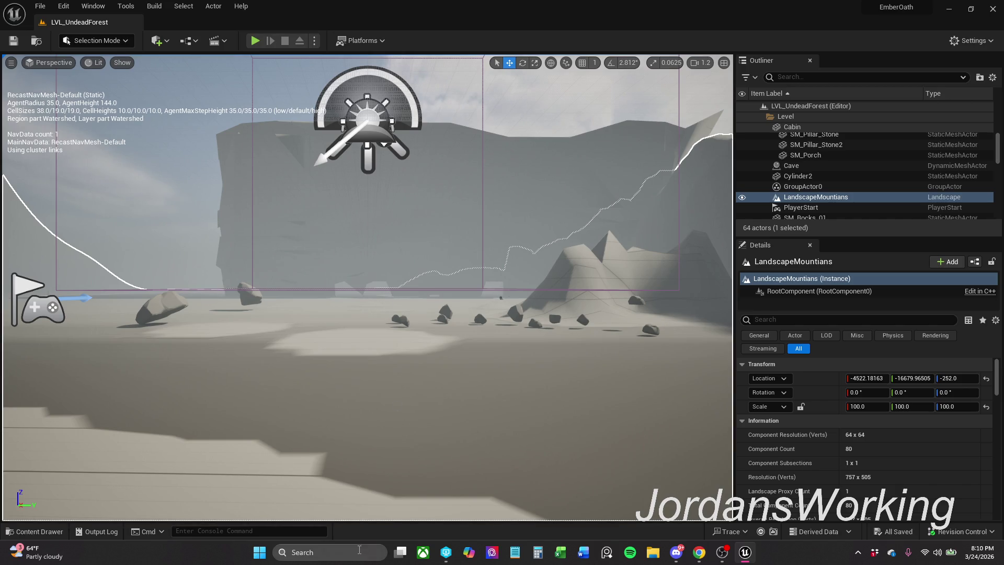
Open W_Player_HUD from _MyContent > Art > Widgets > InGameWidgets in the Content Drawer
left_click(34, 532)
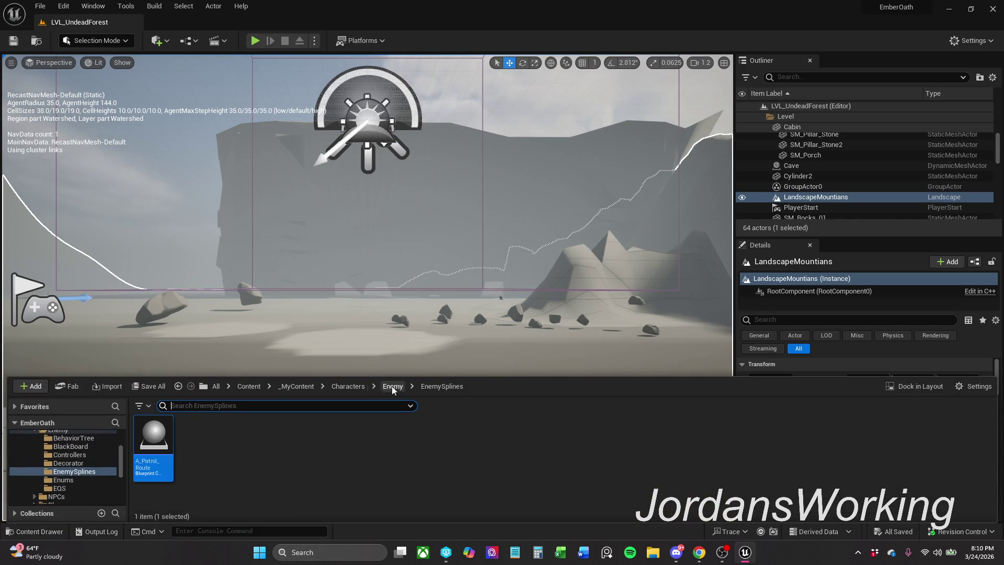
left_click(306, 389)
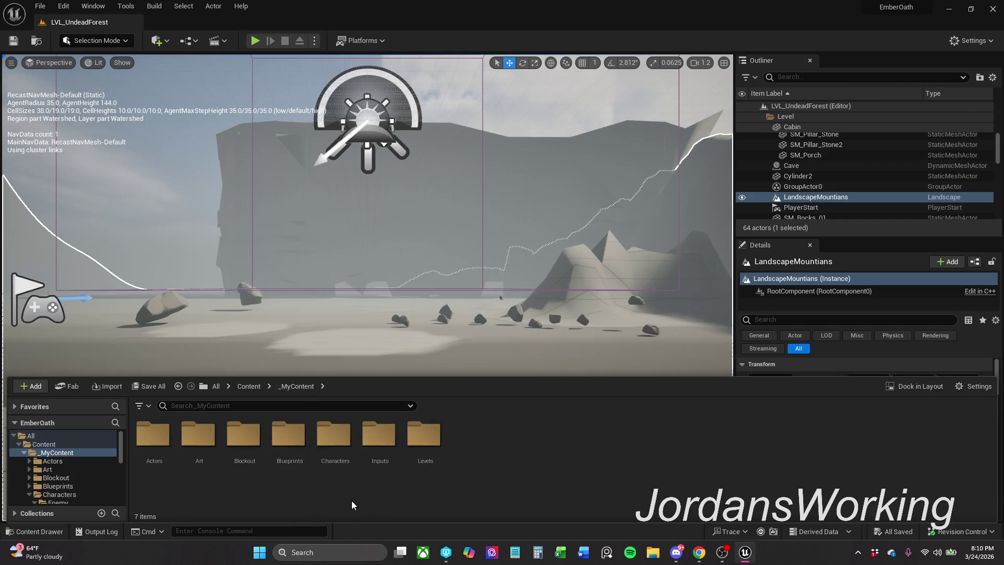
double_click(215, 467)
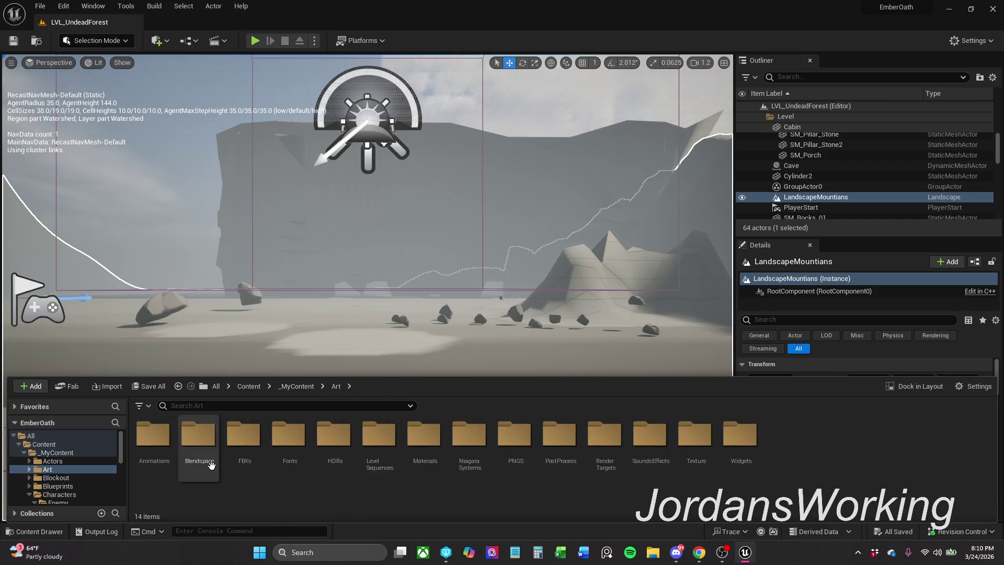
double_click(740, 459)
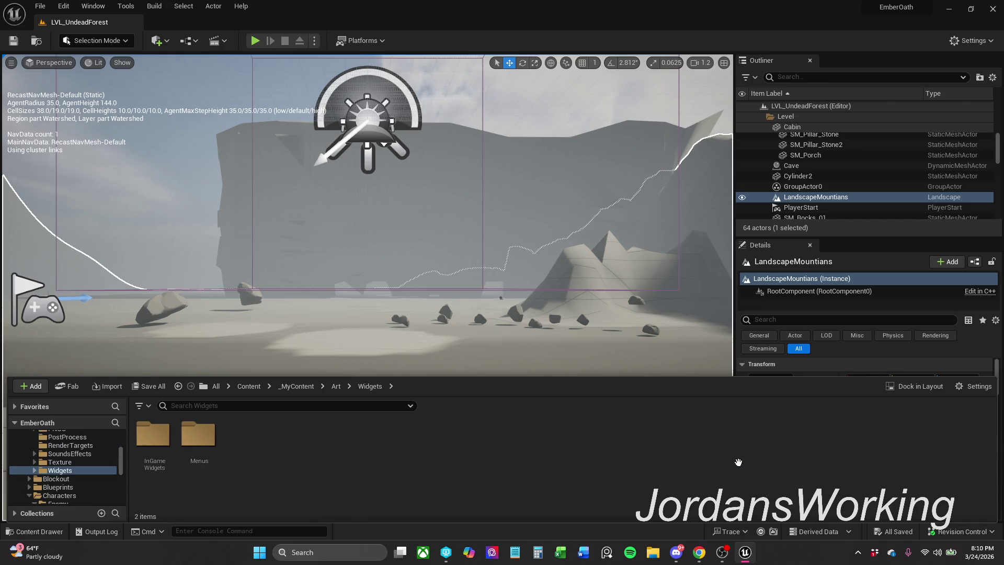
double_click(149, 467)
left_click(366, 452)
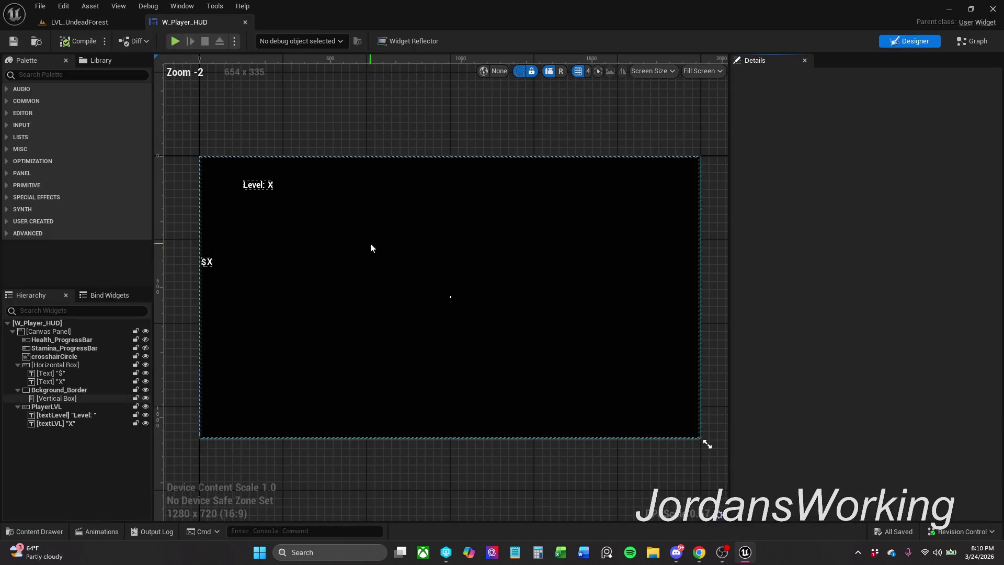
Move Border_Fade_BeginPlay's opacity end key from 1.00 s to 1.70 s
left_click(97, 531)
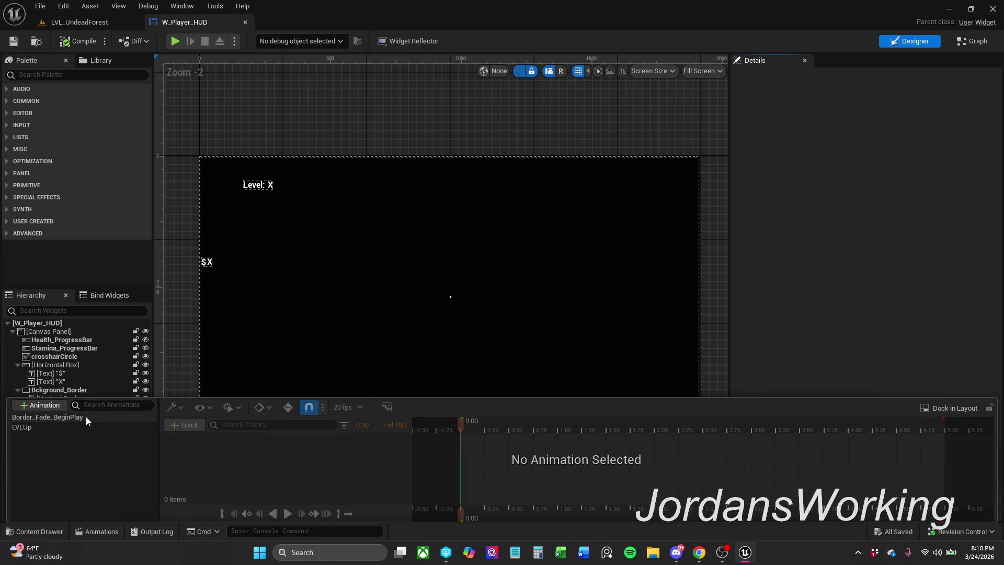
left_click(86, 417)
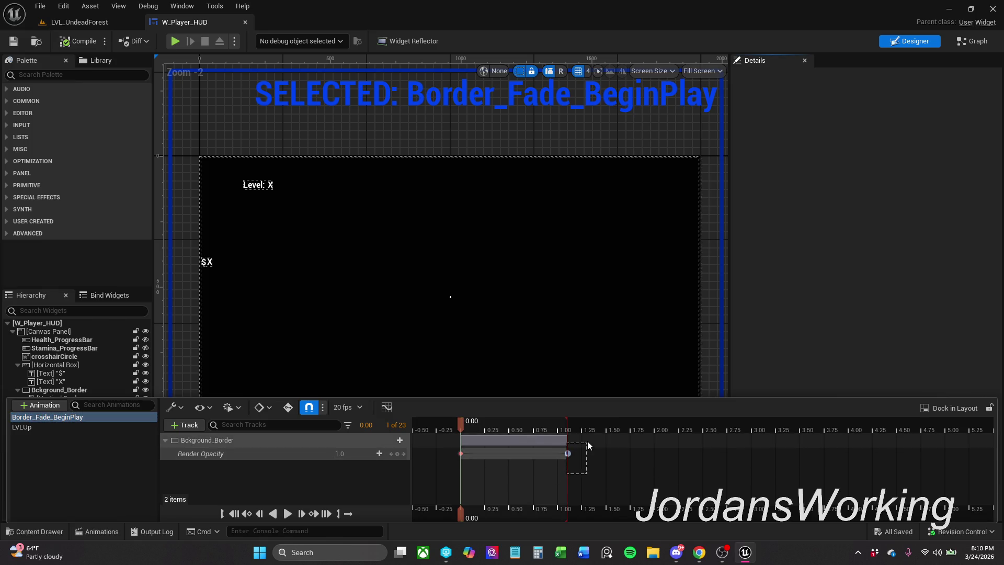
left_click(568, 454)
left_click(569, 454)
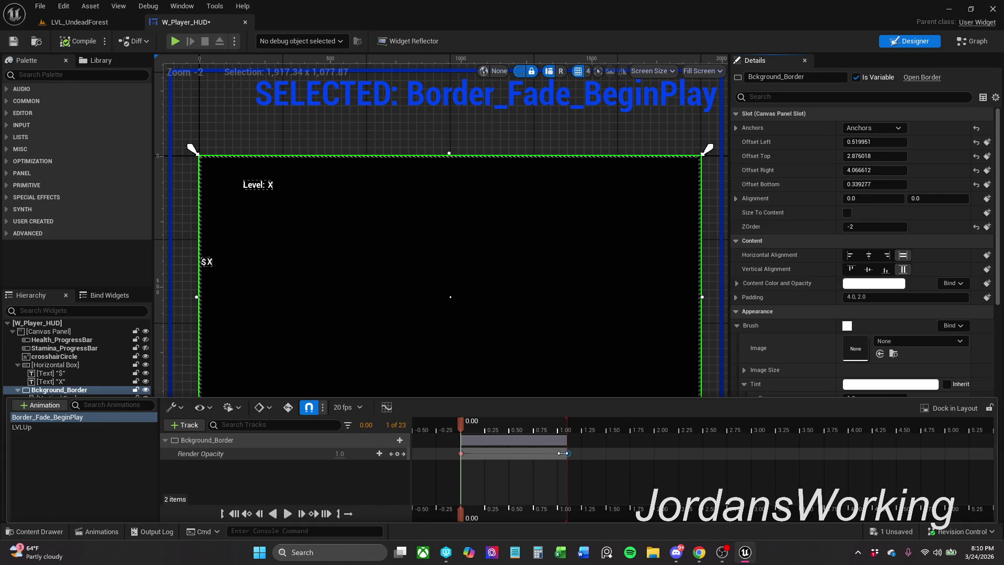
mouse_move(568, 453)
left_mouse_down()
mouse_move(621, 453)
mouse_move(595, 454)
left_mouse_up()
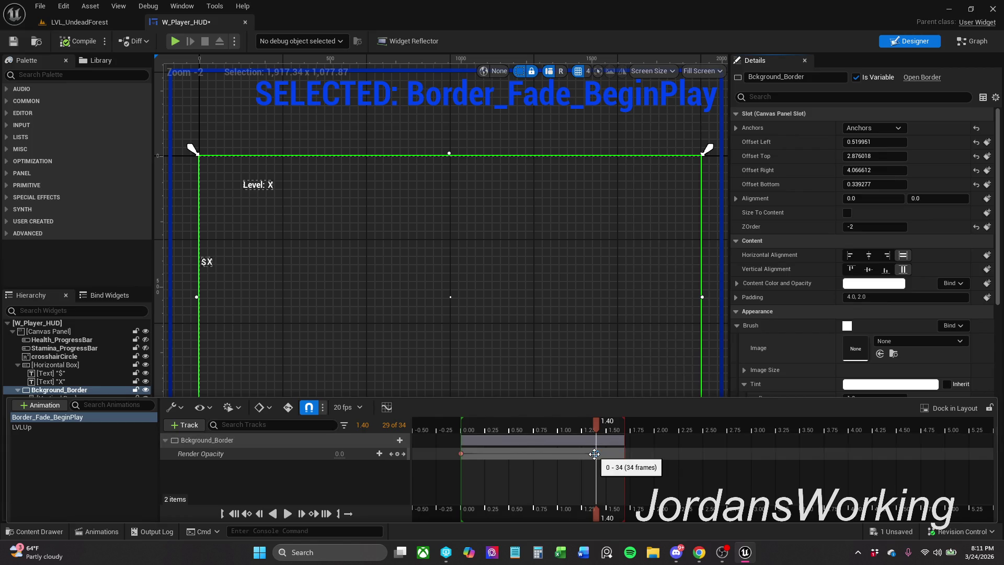
left_click_drag(595, 454, 625, 454)
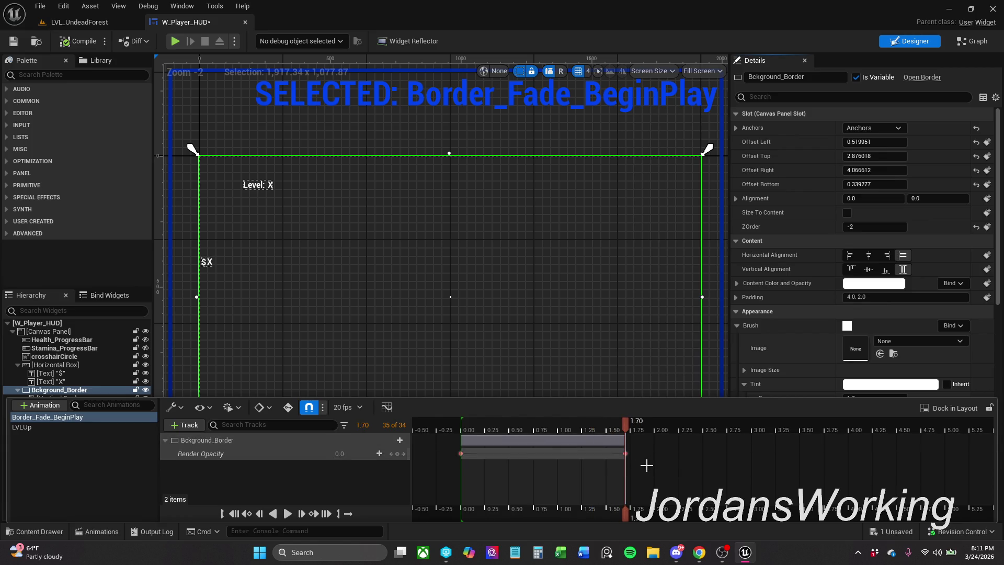
Check out and save W_Player_HUD, then close its editor
left_click(13, 40)
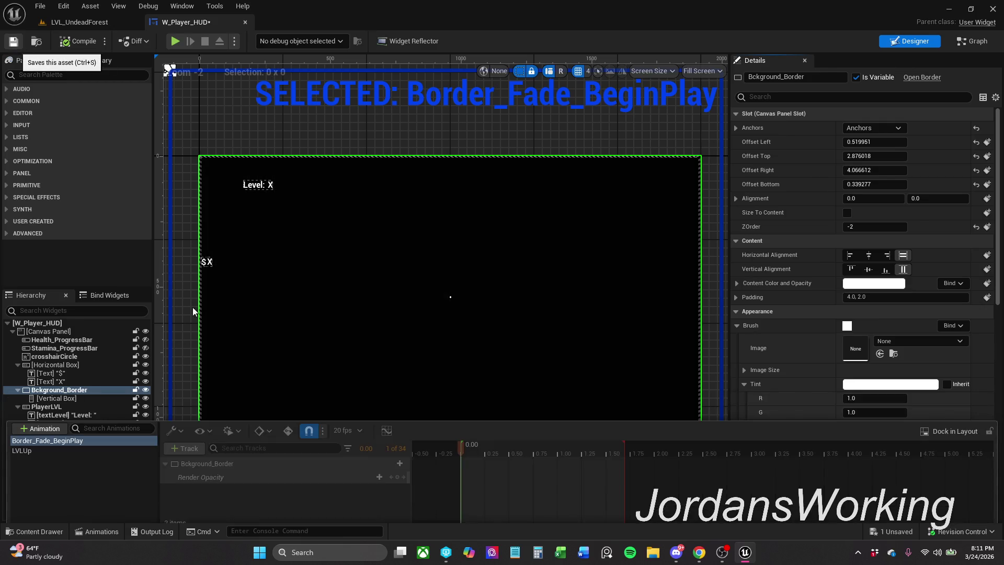
left_click(531, 395)
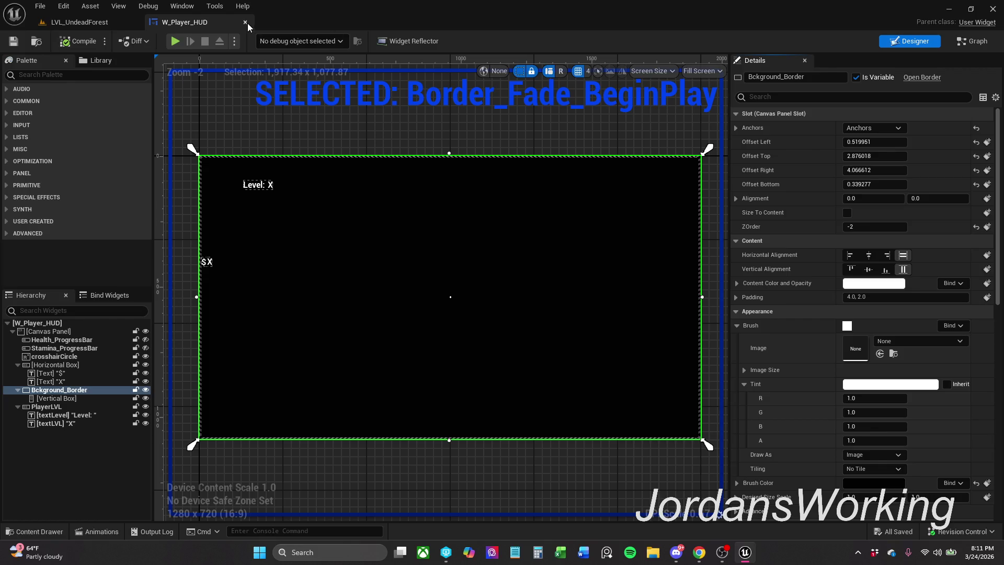
left_click(244, 22)
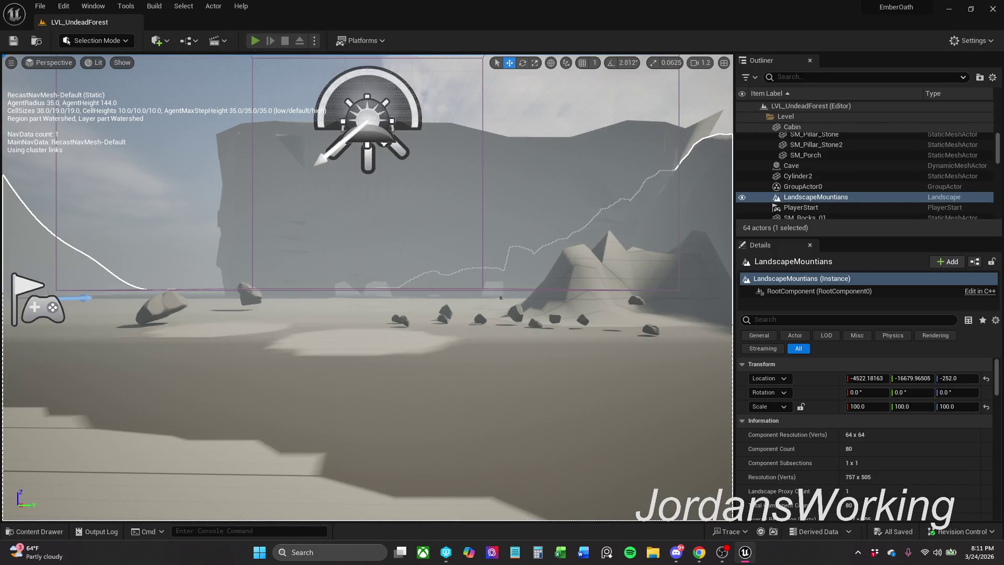
Run three quick play tests to watch the HUD fade, then show the InGameWidgets assets
left_click(255, 41)
key("Escape")
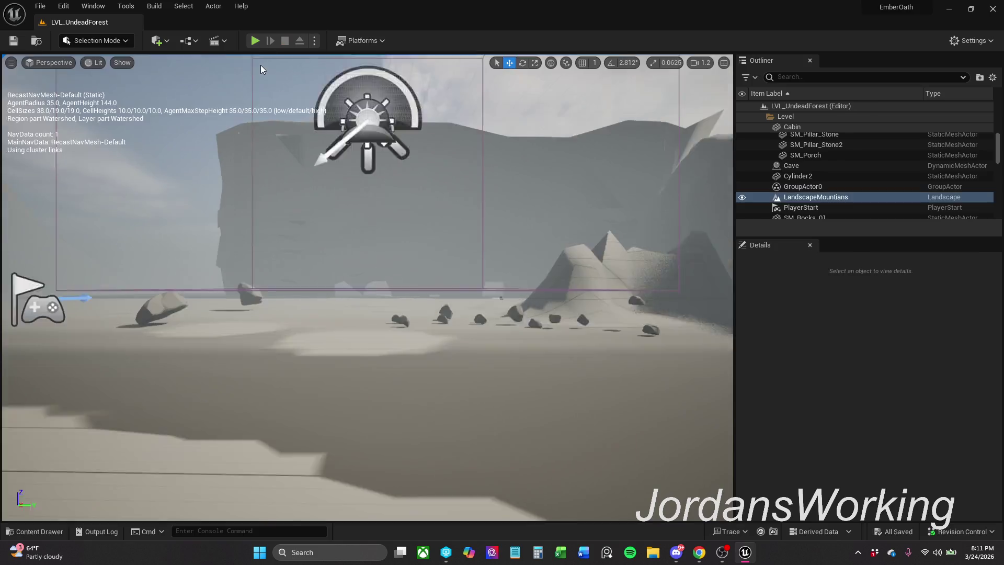
left_click(255, 40)
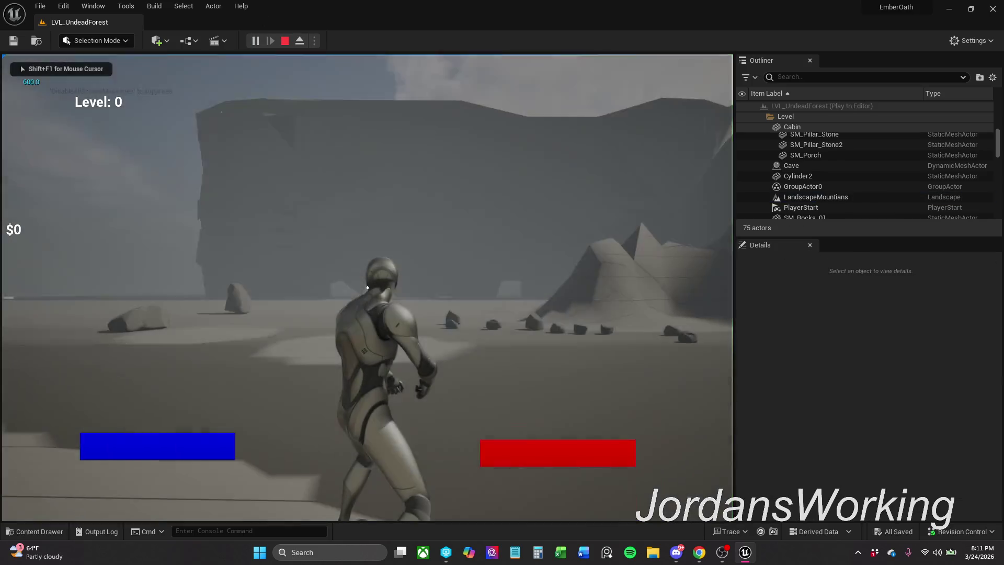
key("Escape")
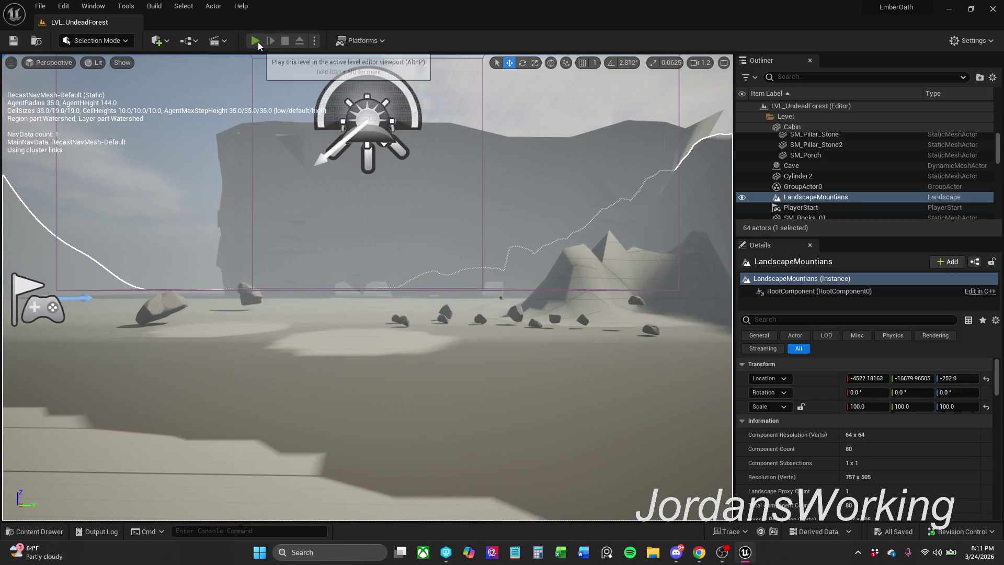
left_click(255, 40)
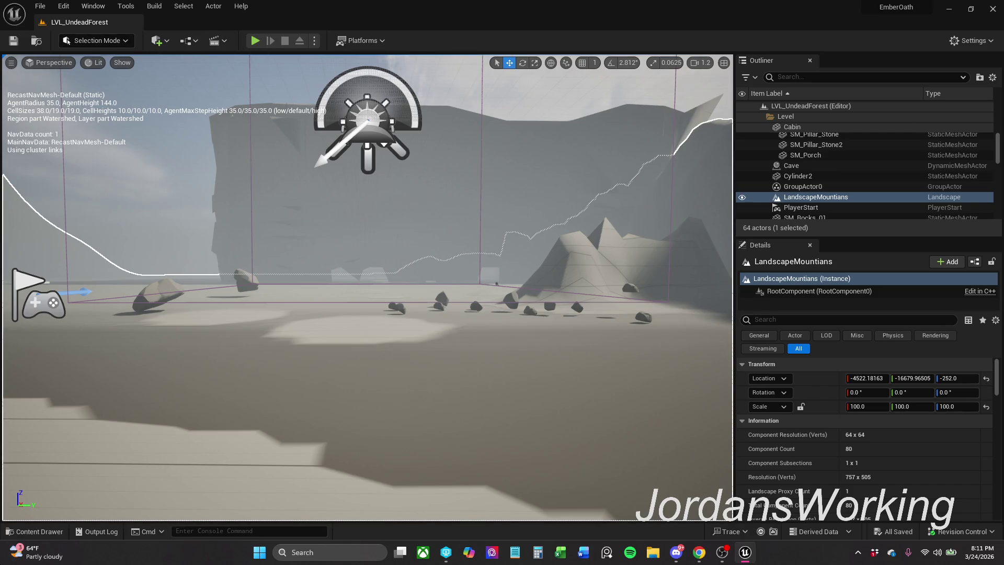
left_click(35, 531)
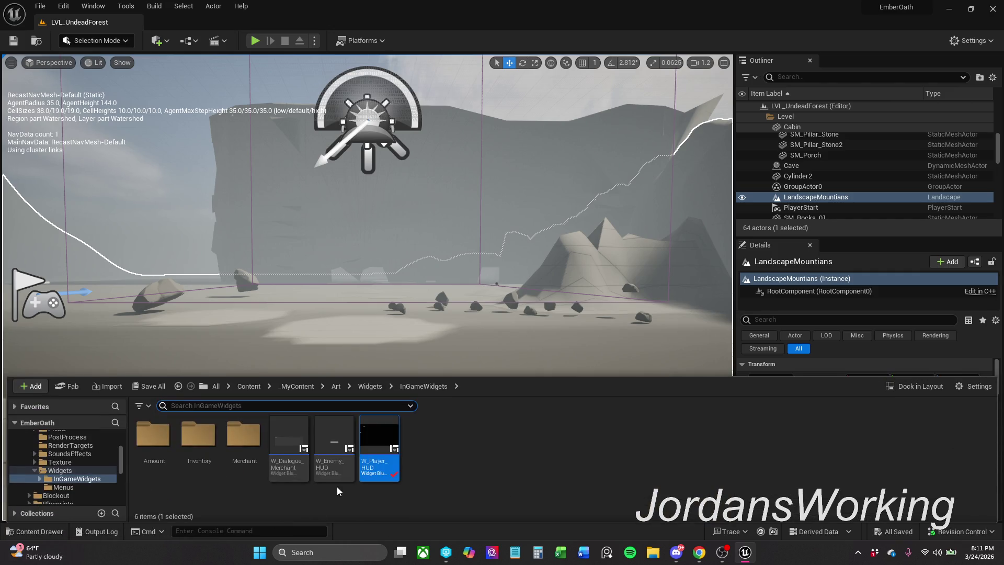
Drag W_Player_HUD's Border_Fade_BeginPlay end key out to 2.40 s, save, and return to LVL_UndeadForest
double_click(385, 455)
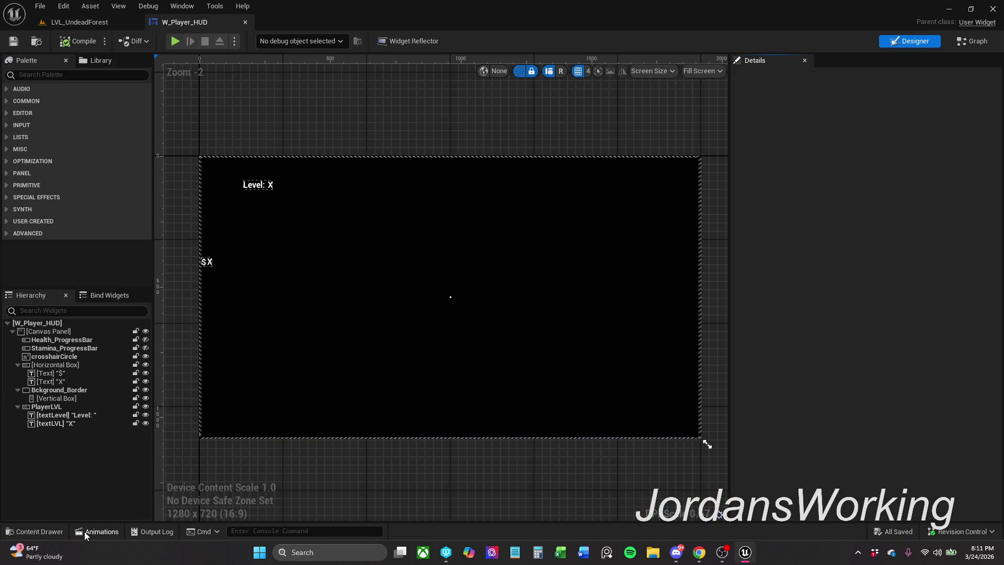
left_click(96, 531)
left_click(47, 417)
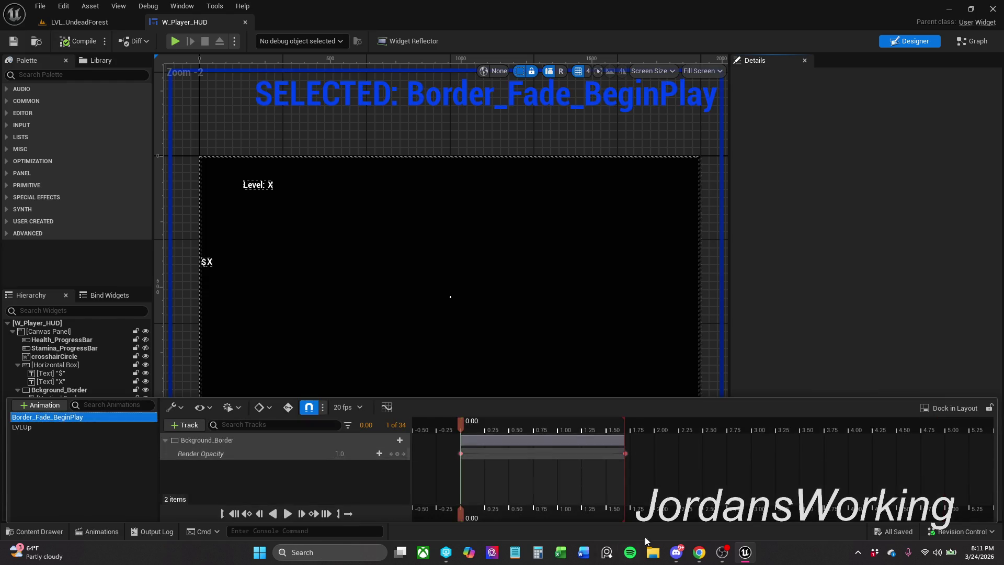
left_click(632, 429)
mouse_move(624, 454)
left_mouse_down()
mouse_move(688, 454)
mouse_move(661, 452)
left_mouse_up()
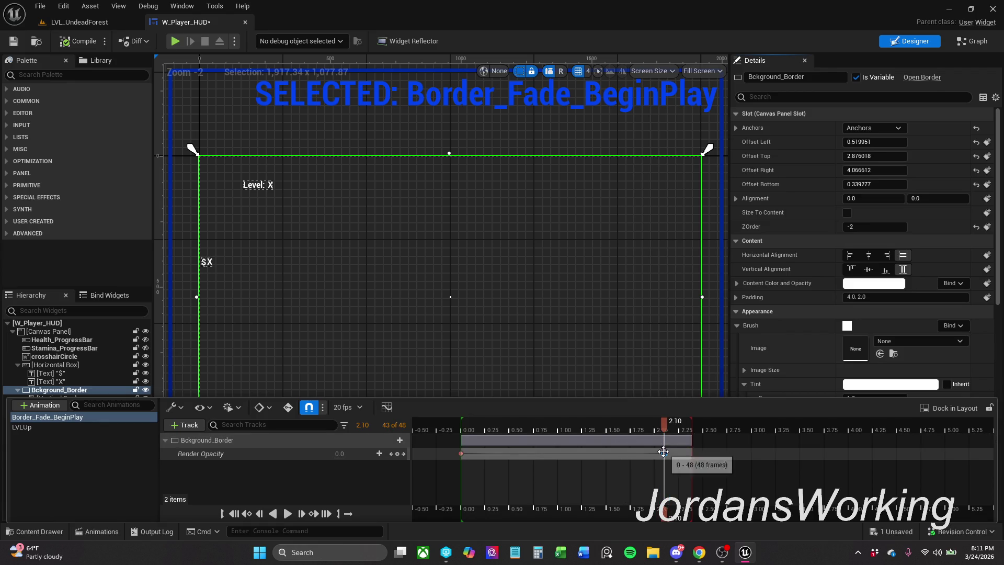
left_click_drag(666, 454, 693, 453)
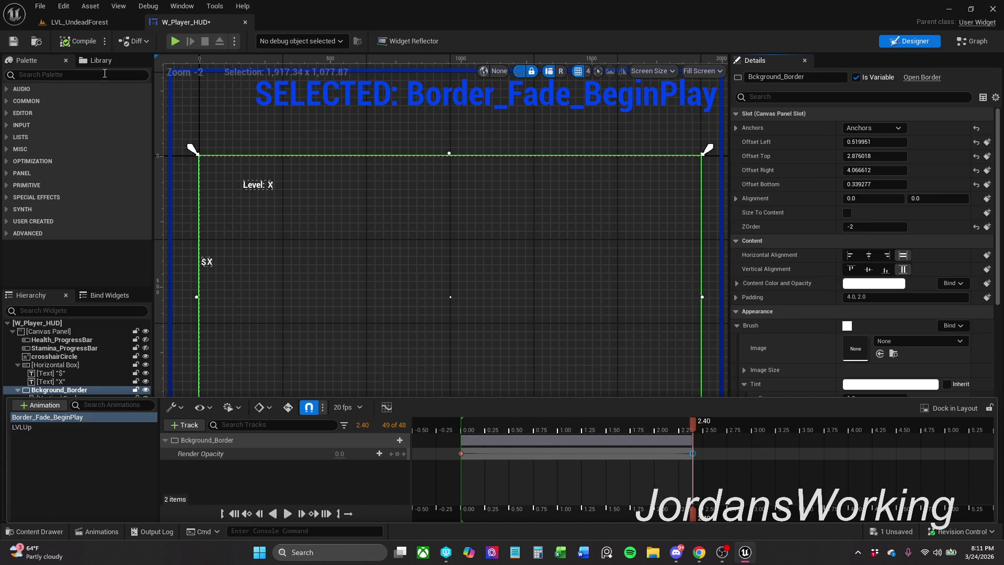
left_click(24, 43)
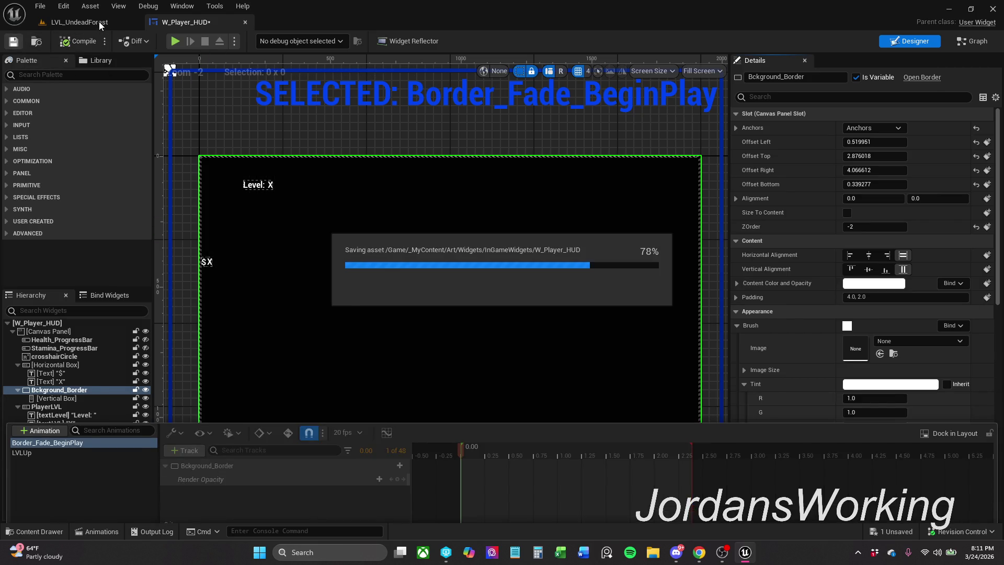
left_click(112, 21)
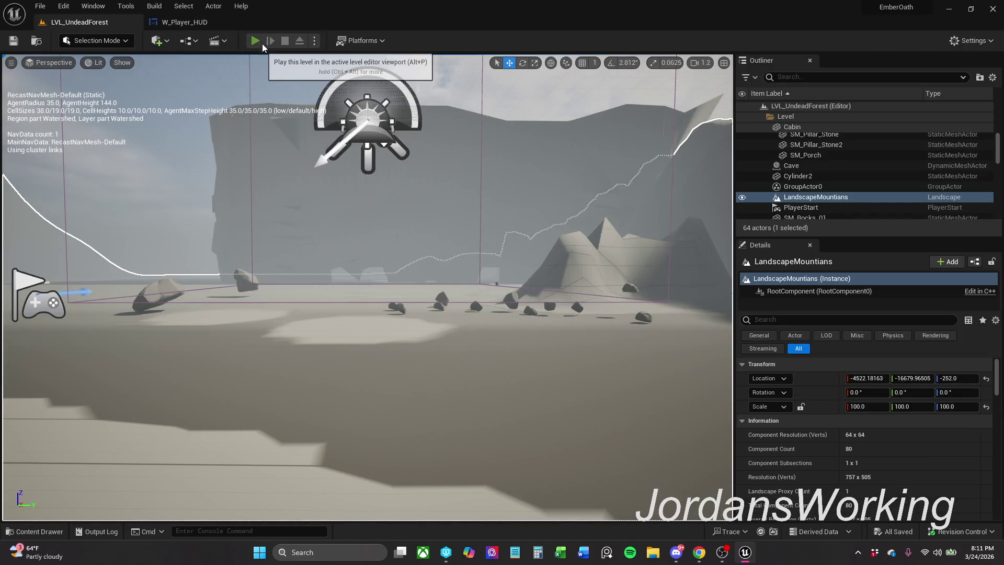
left_click(261, 42)
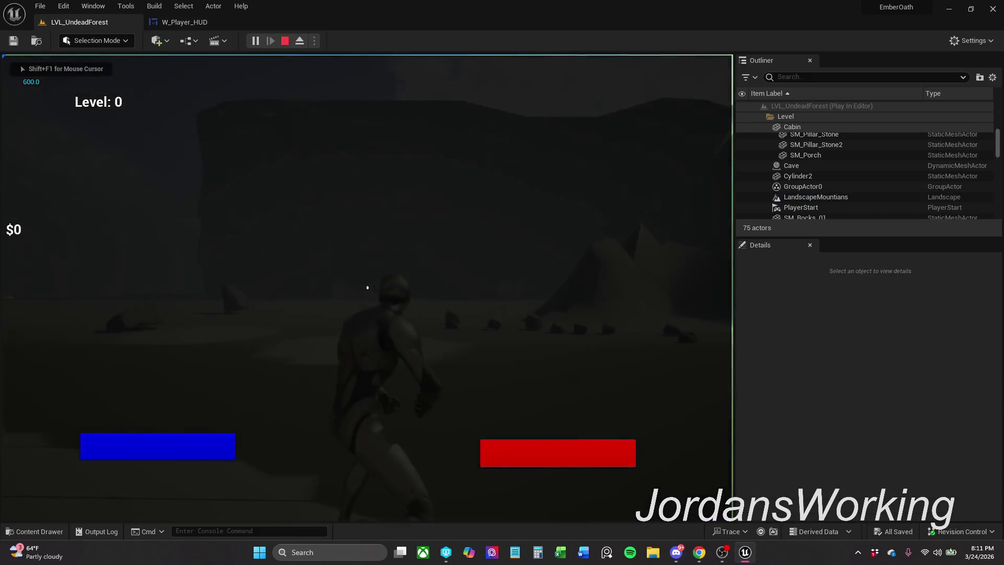
key("Escape")
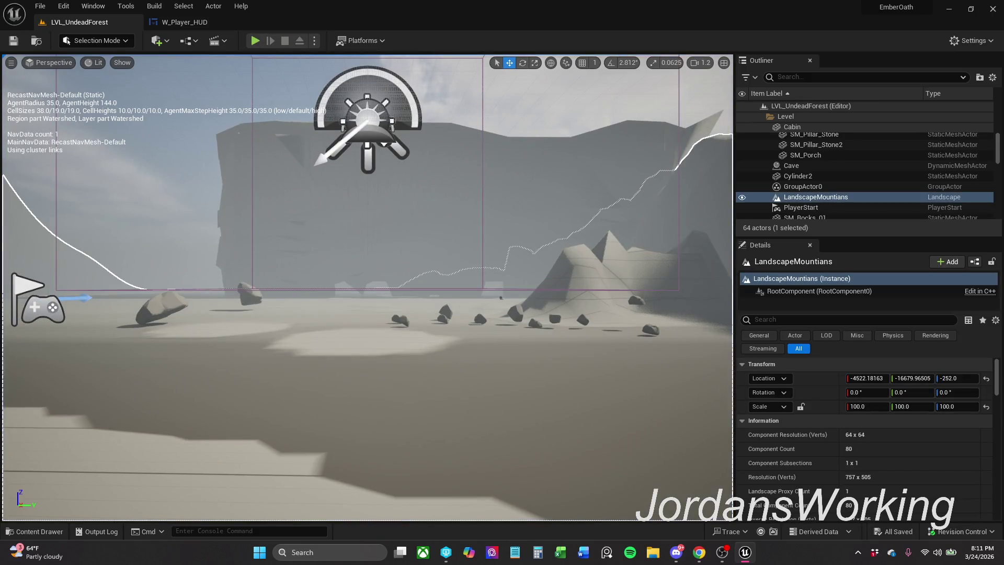